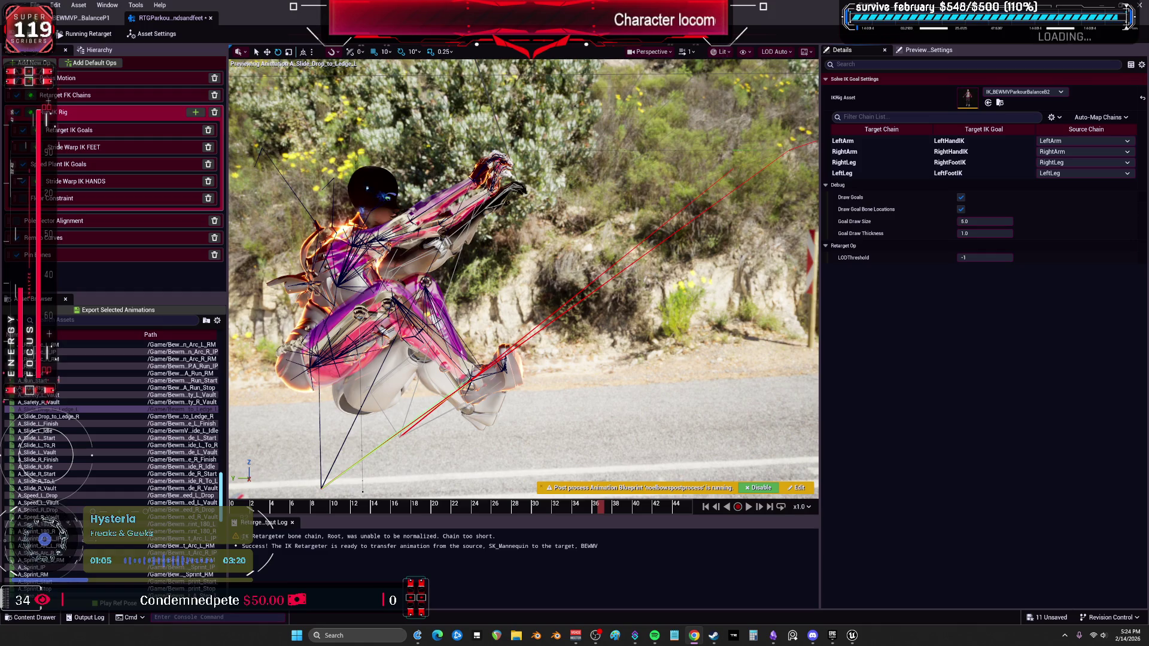
Scrub the retargeted slide animation back, zoom in, and select the Stride Warp IK HANDS op
{"action": "mouse_move", "coordinate": [389, 511]}
{"action": "left_mouse_down"}
{"action": "mouse_move", "coordinate": [325, 512]}
{"action": "mouse_move", "coordinate": [501, 564]}
{"action": "mouse_move", "coordinate": [568, 566]}
{"action": "mouse_move", "coordinate": [505, 562]}
{"action": "left_mouse_up"}
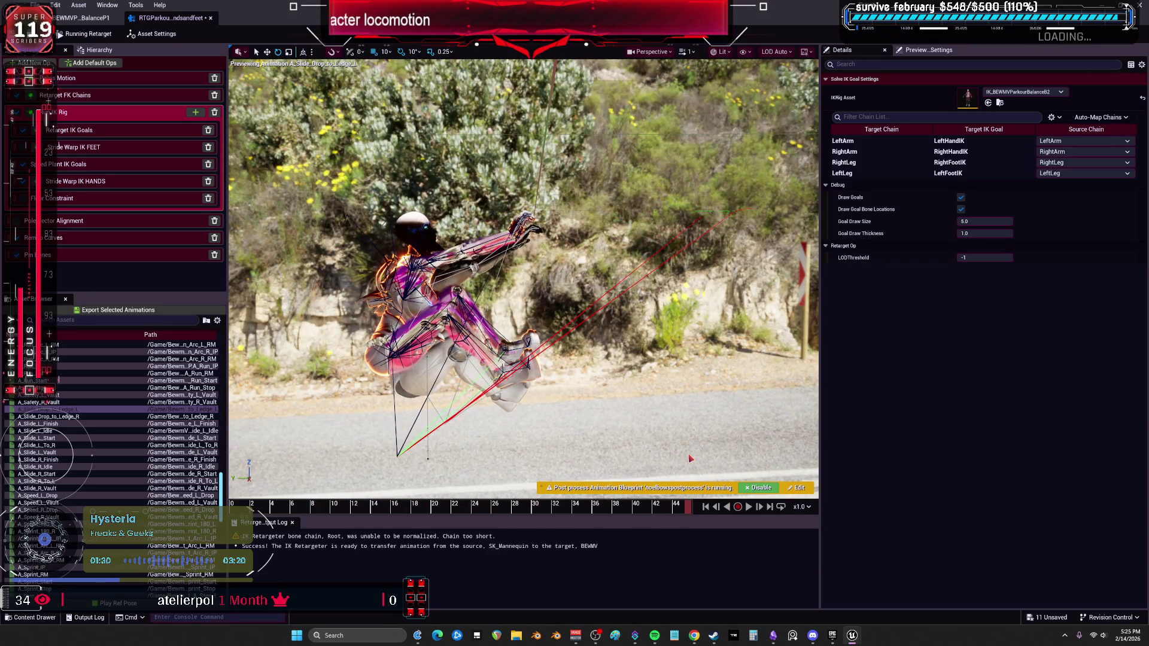
{"action": "scroll", "coordinate": [690, 459], "scroll_direction": "up", "scroll_amount": 3}
{"action": "scroll", "coordinate": [523, 278], "scroll_direction": "up", "scroll_amount": 2}
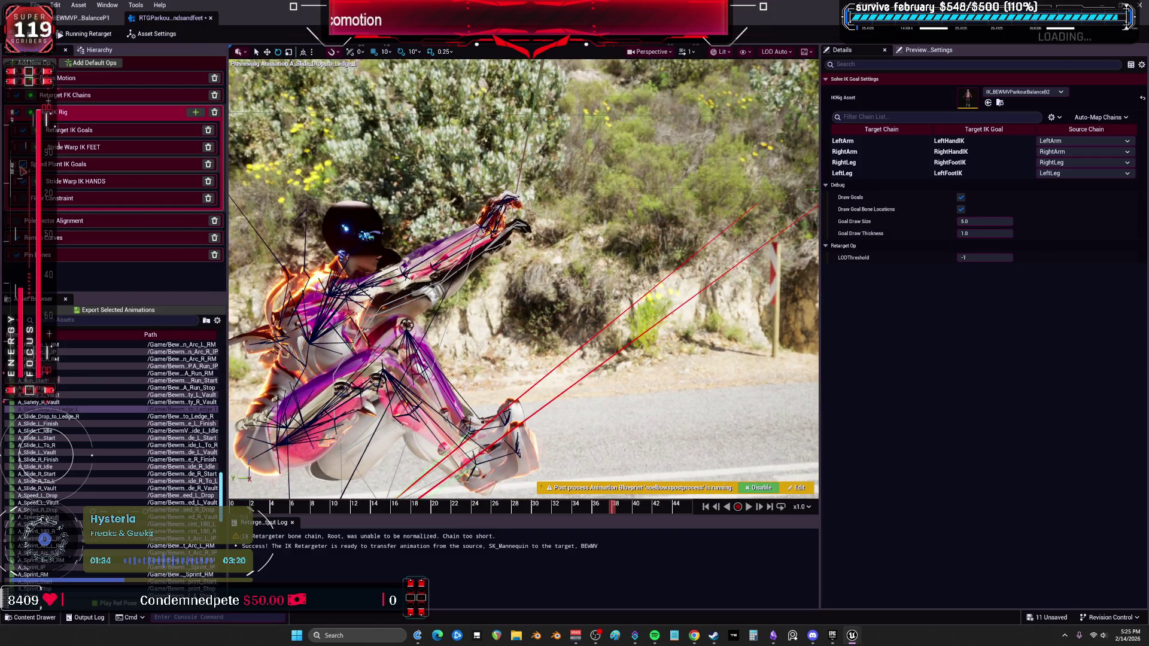
{"action": "left_click", "coordinate": [24, 182]}
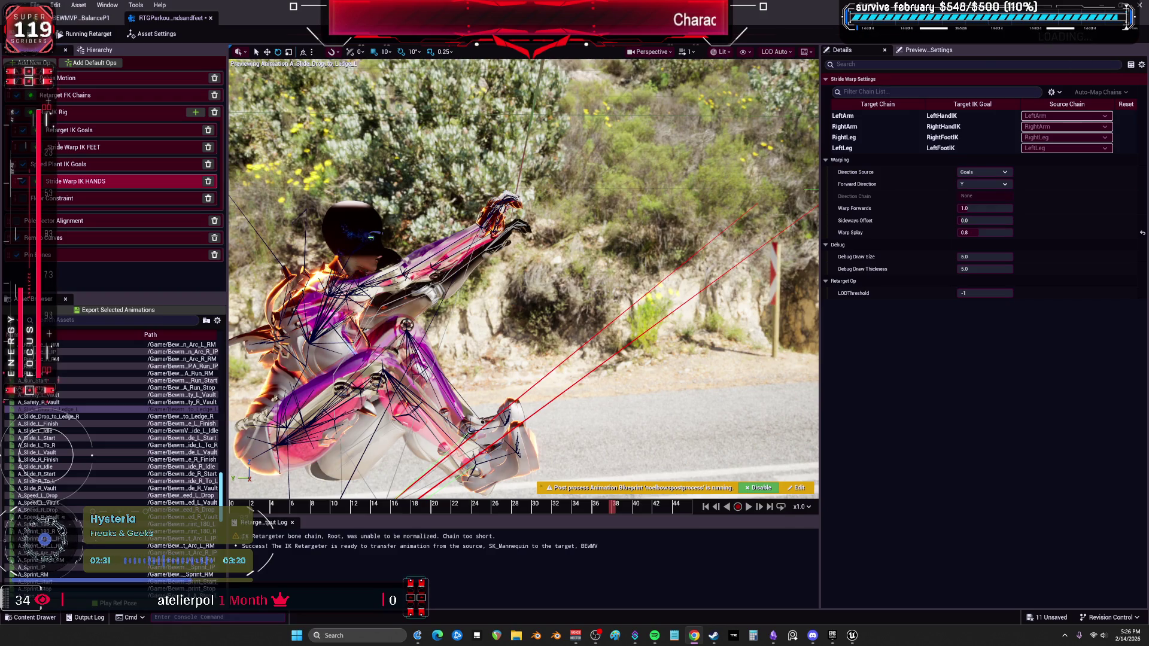
Review the IK goal settings and the LeftArm, RightArm and RightLeg FK chain settings
{"action": "left_click", "coordinate": [99, 111]}
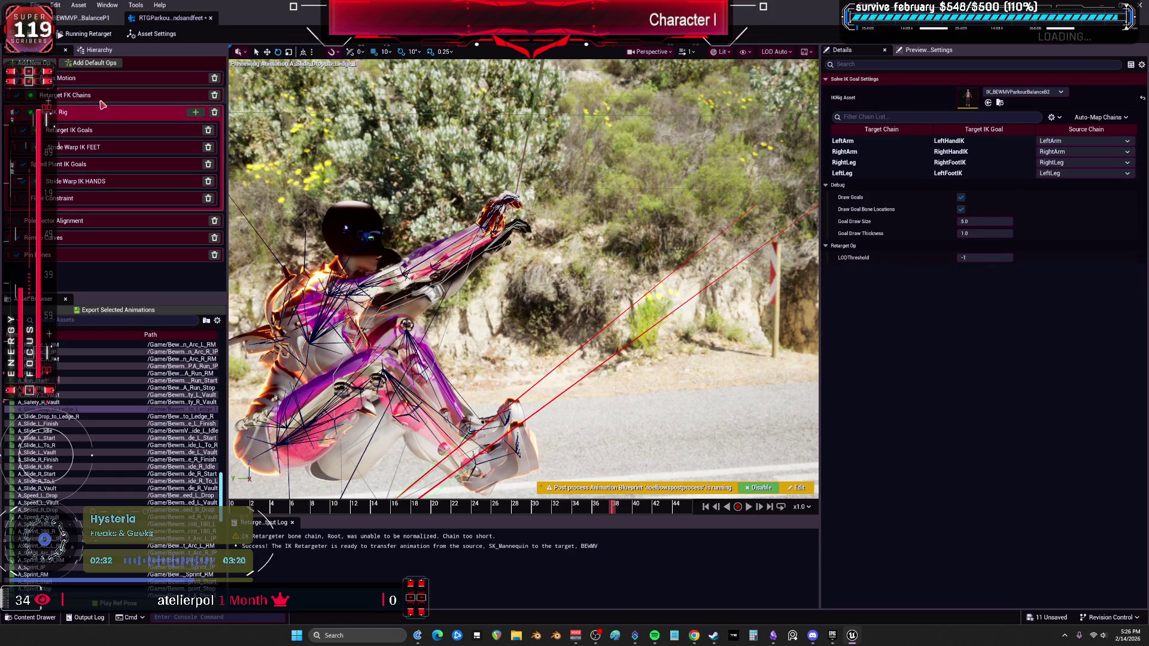
{"action": "left_click", "coordinate": [877, 173]}
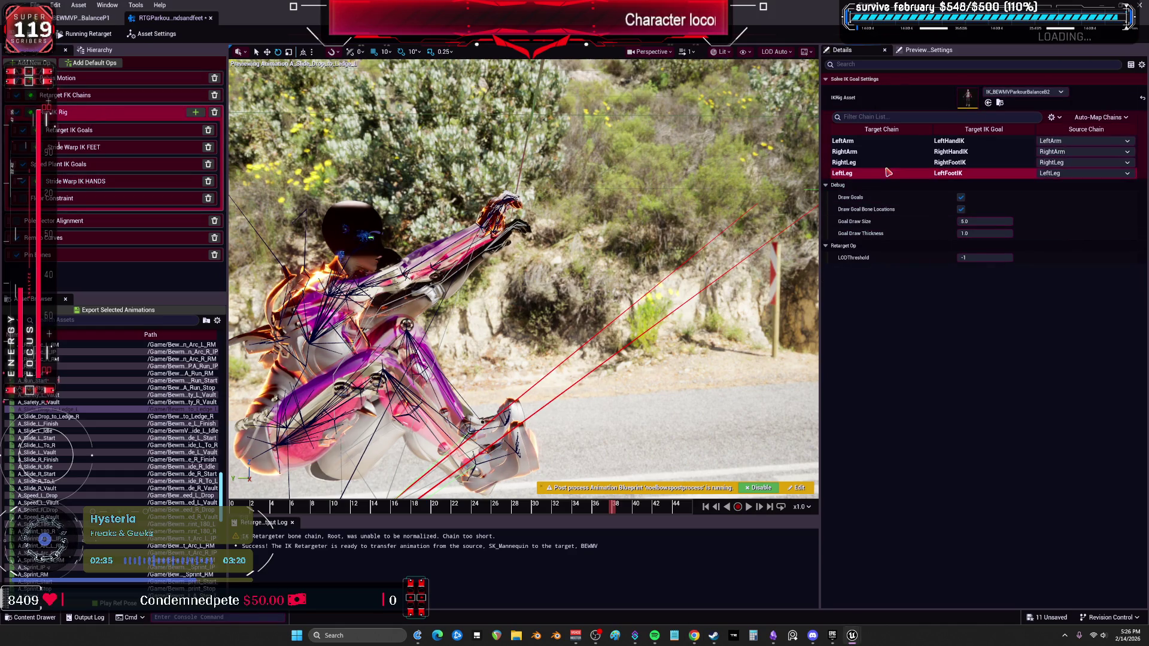
{"action": "left_click", "coordinate": [120, 130]}
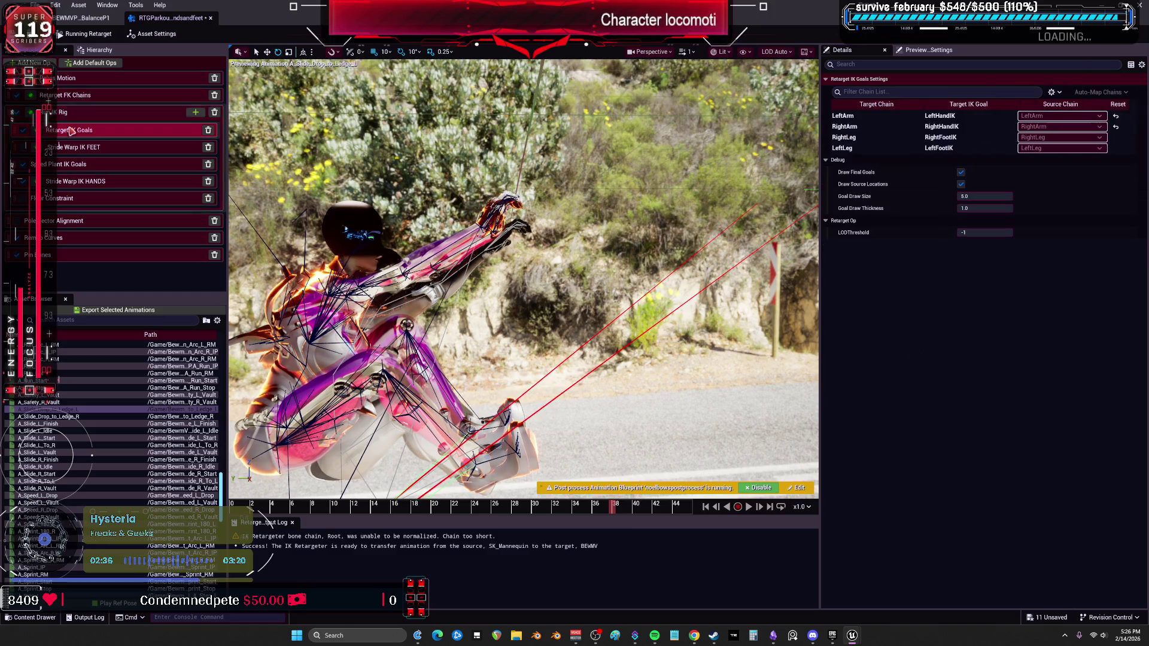
{"action": "left_click", "coordinate": [90, 95]}
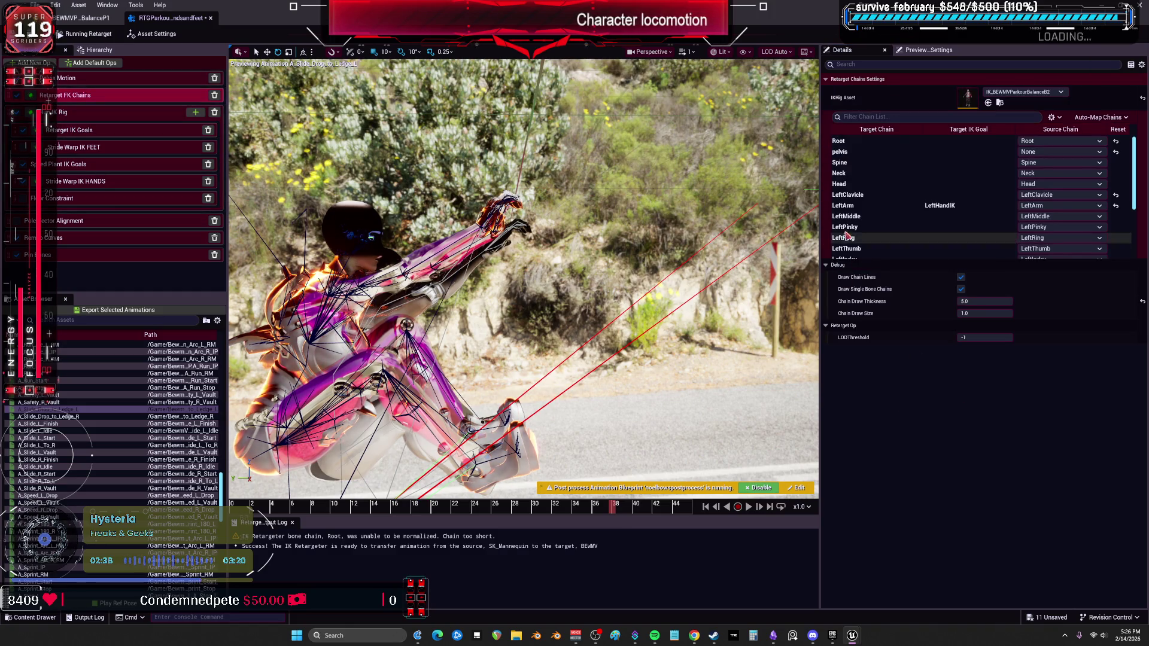
{"action": "left_click", "coordinate": [874, 210]}
{"action": "scroll", "coordinate": [882, 221], "scroll_direction": "down", "scroll_amount": 2}
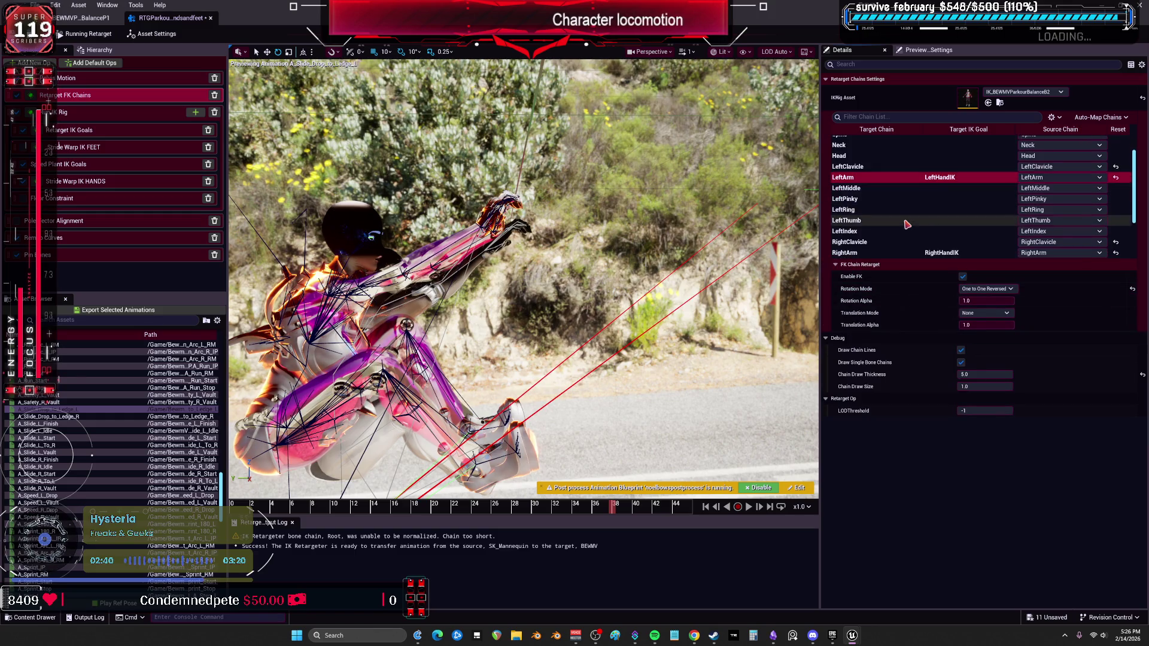
{"action": "left_click", "coordinate": [885, 227]}
{"action": "scroll", "coordinate": [884, 227], "scroll_direction": "down", "scroll_amount": 2}
{"action": "left_click", "coordinate": [883, 244]}
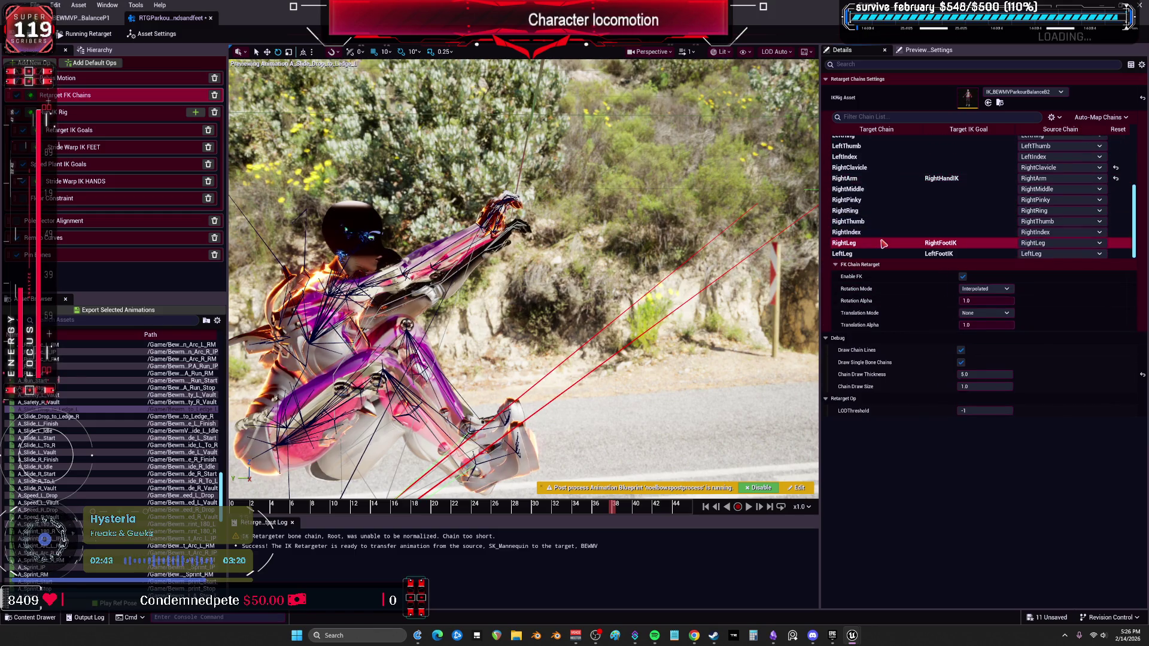
Set the LeftLeg and RightLeg FK rotation mode to One to One Reversed
{"action": "left_click", "coordinate": [880, 253]}
{"action": "left_click", "coordinate": [984, 289]}
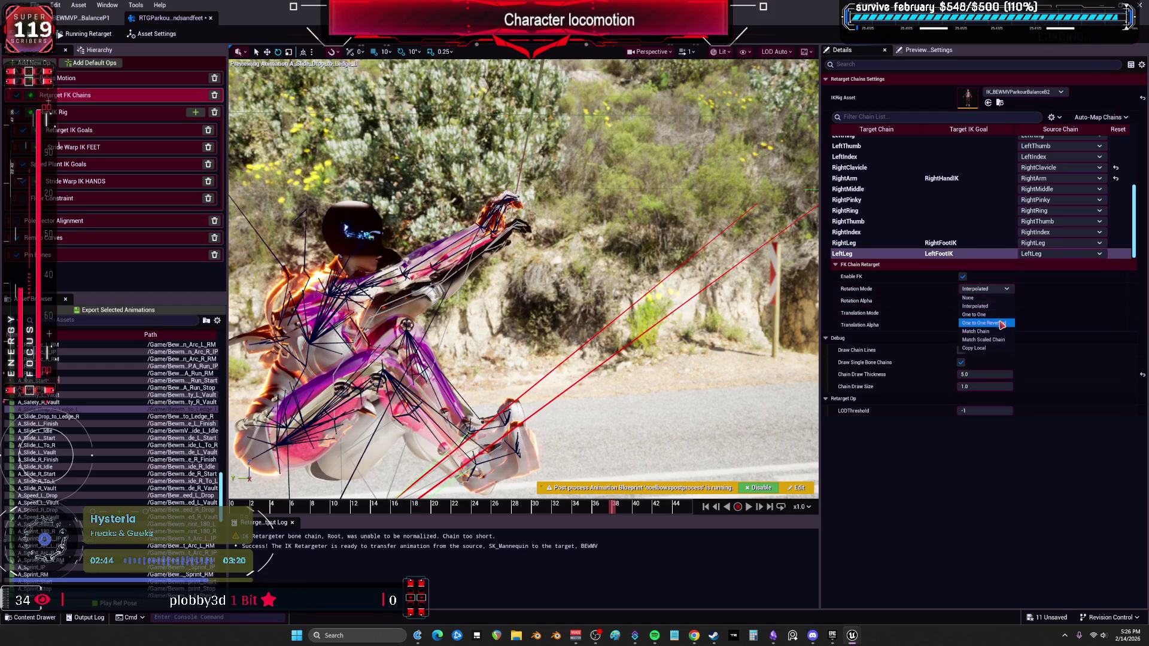
{"action": "left_click", "coordinate": [981, 314]}
{"action": "left_click", "coordinate": [880, 243]}
{"action": "left_click", "coordinate": [987, 289]}
{"action": "left_click", "coordinate": [981, 314]}
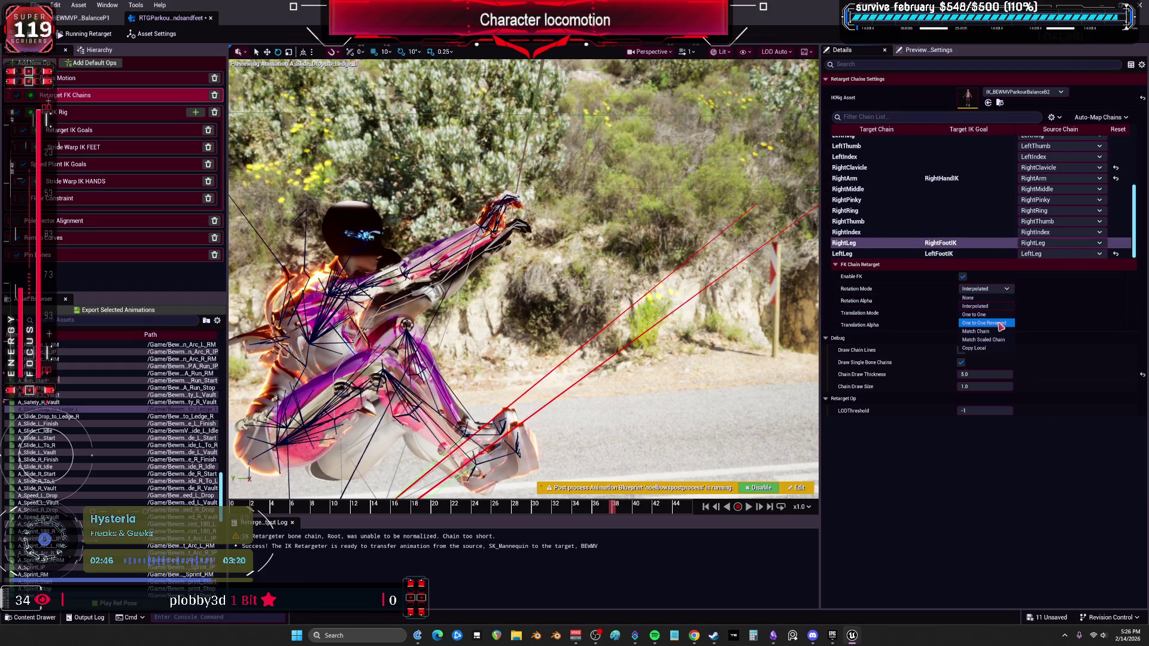
{"action": "left_click", "coordinate": [993, 325]}
{"action": "key", "text": "Return"}
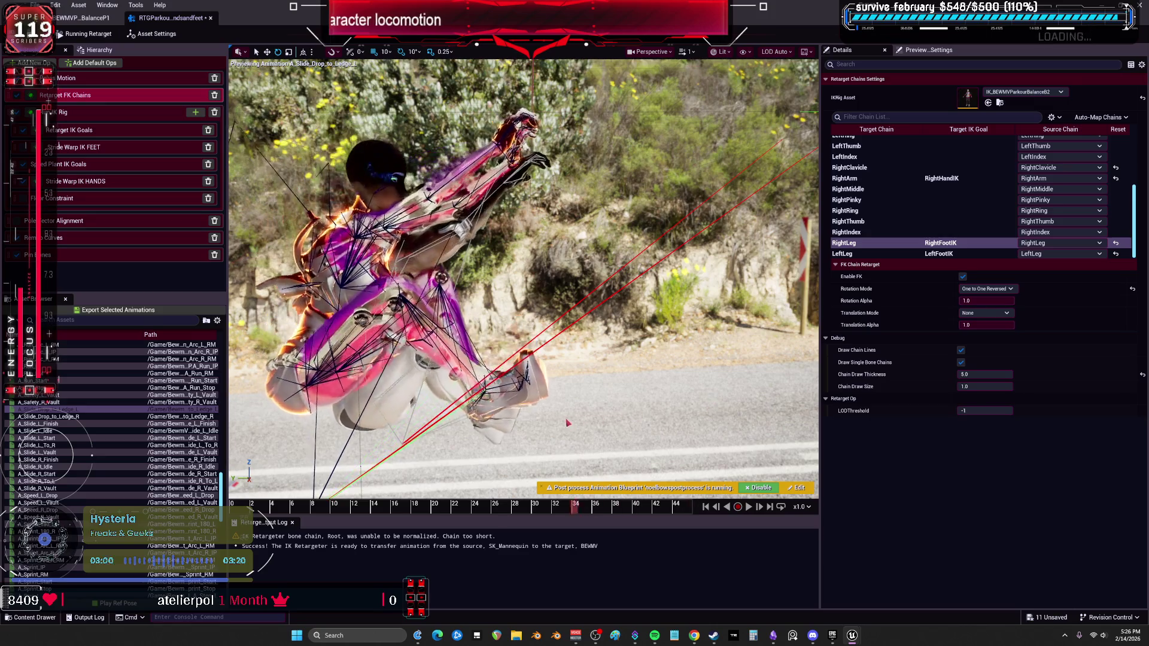
{"action": "mouse_move", "coordinate": [562, 418]}
{"action": "left_mouse_down"}
{"action": "mouse_move", "coordinate": [527, 406]}
{"action": "mouse_move", "coordinate": [586, 492]}
{"action": "left_mouse_up"}
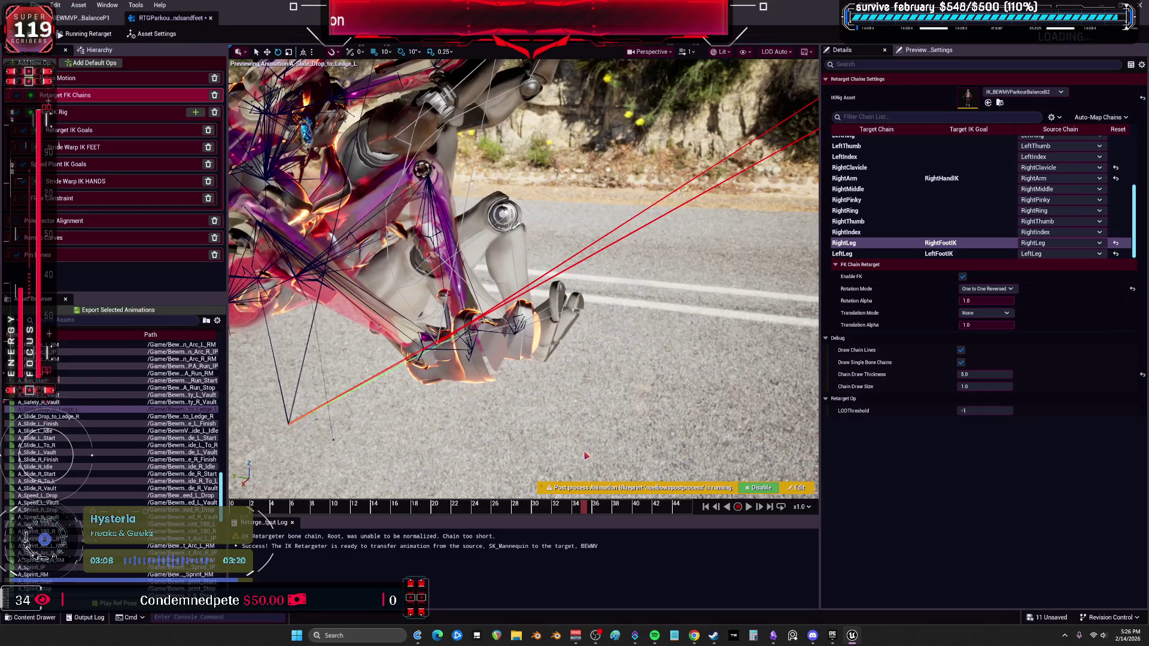
{"action": "left_click_drag", "start_coordinate": [589, 398], "coordinate": [556, 401]}
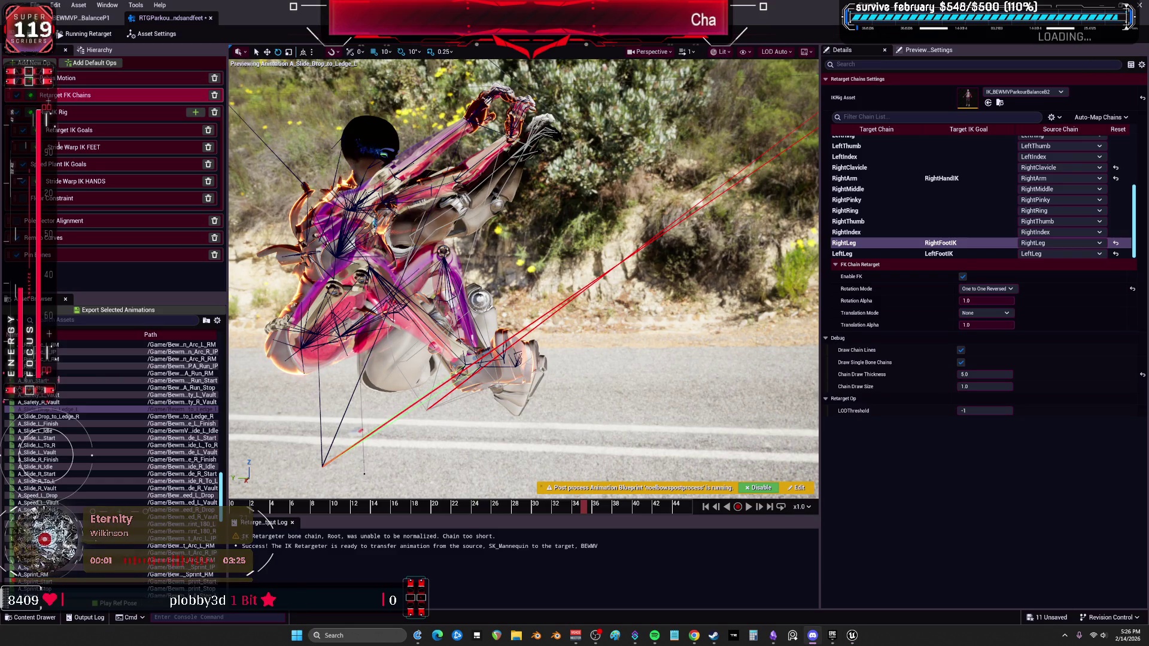
{"action": "left_click", "coordinate": [844, 243]}
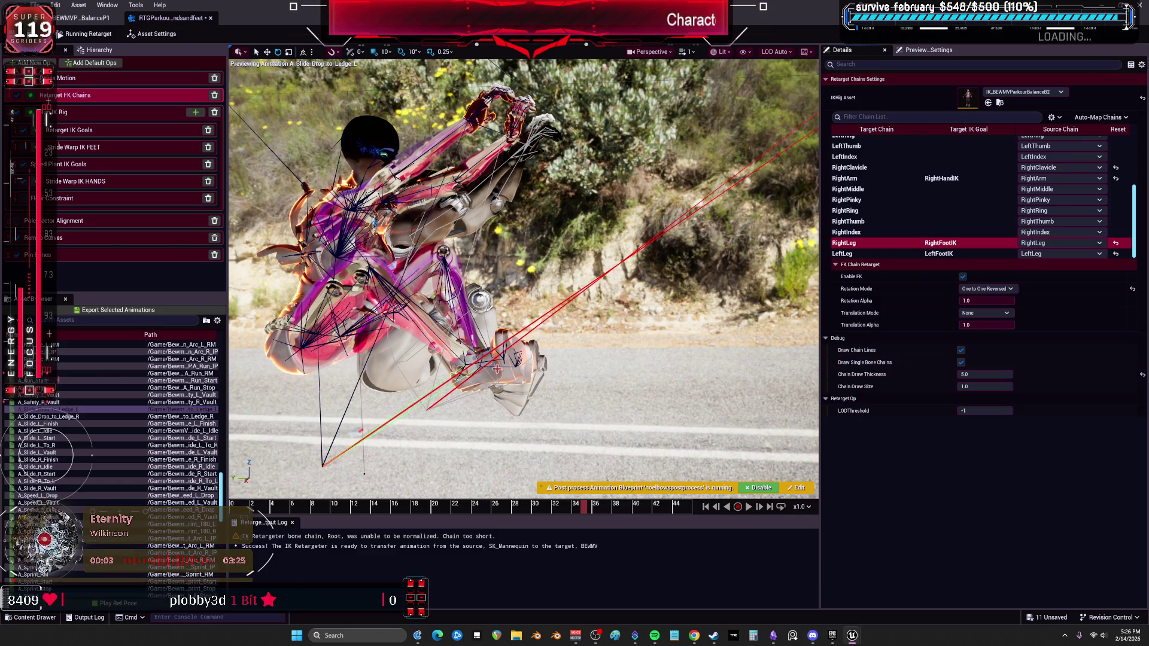
{"action": "mouse_move", "coordinate": [592, 513]}
{"action": "left_mouse_down"}
{"action": "mouse_move", "coordinate": [324, 481]}
{"action": "mouse_move", "coordinate": [583, 475]}
{"action": "left_mouse_up"}
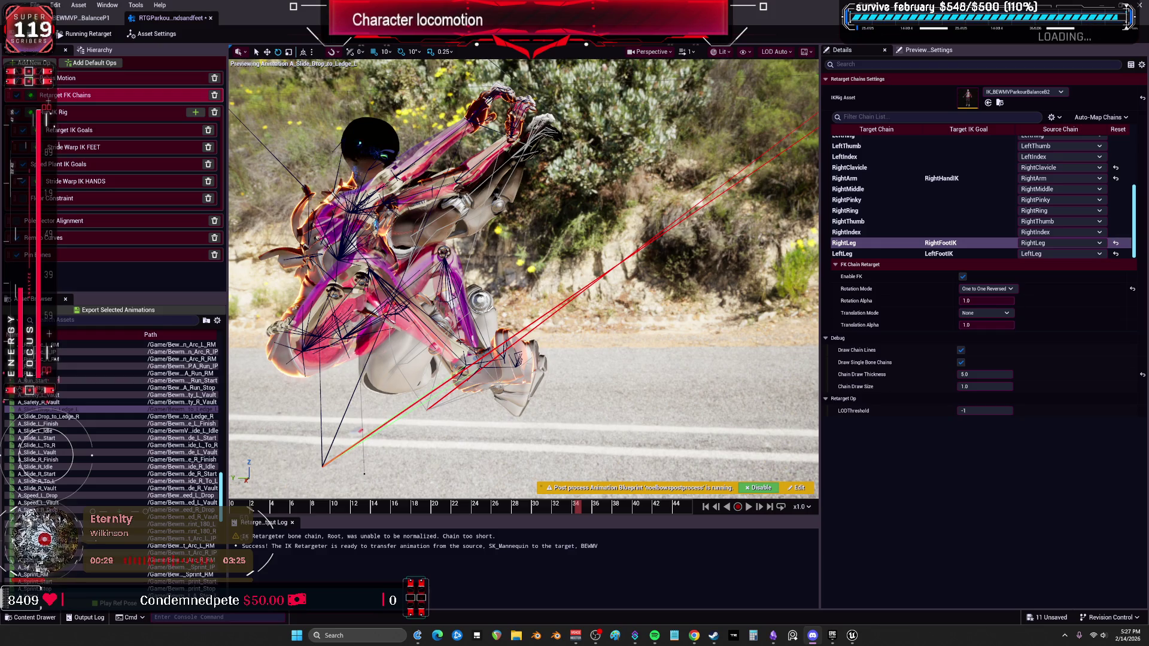
{"action": "mouse_move", "coordinate": [592, 512]}
{"action": "left_mouse_down"}
{"action": "mouse_move", "coordinate": [335, 504]}
{"action": "mouse_move", "coordinate": [486, 498]}
{"action": "left_mouse_up"}
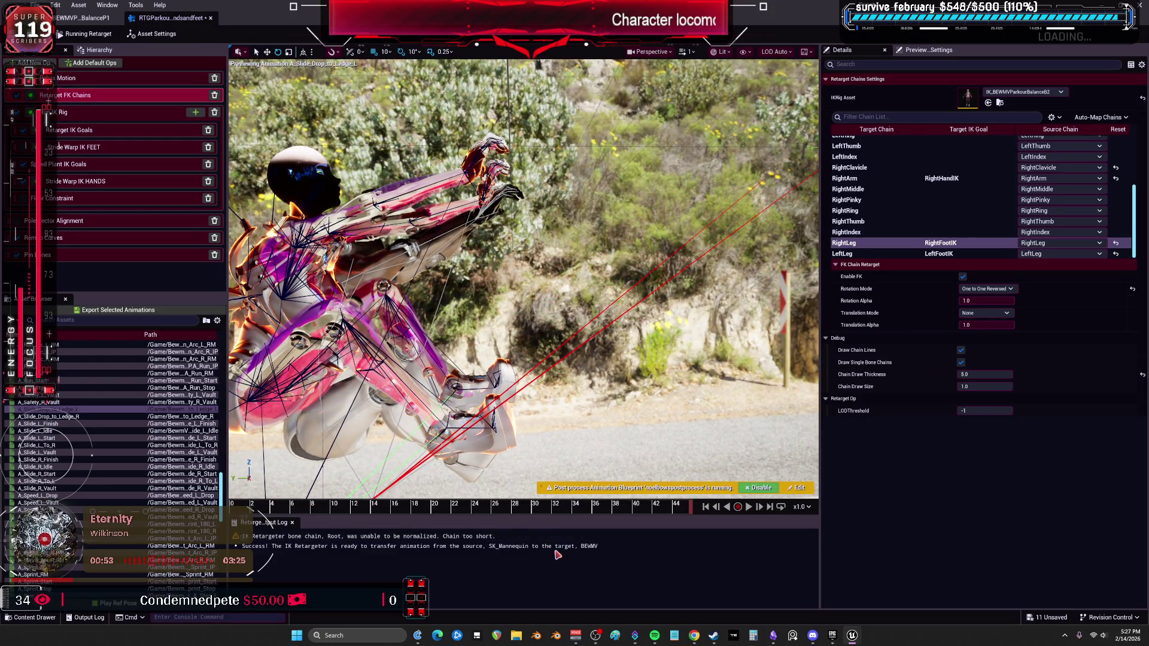
{"action": "mouse_move", "coordinate": [691, 507]}
{"action": "left_mouse_down"}
{"action": "mouse_move", "coordinate": [419, 507]}
{"action": "mouse_move", "coordinate": [693, 509]}
{"action": "left_mouse_up"}
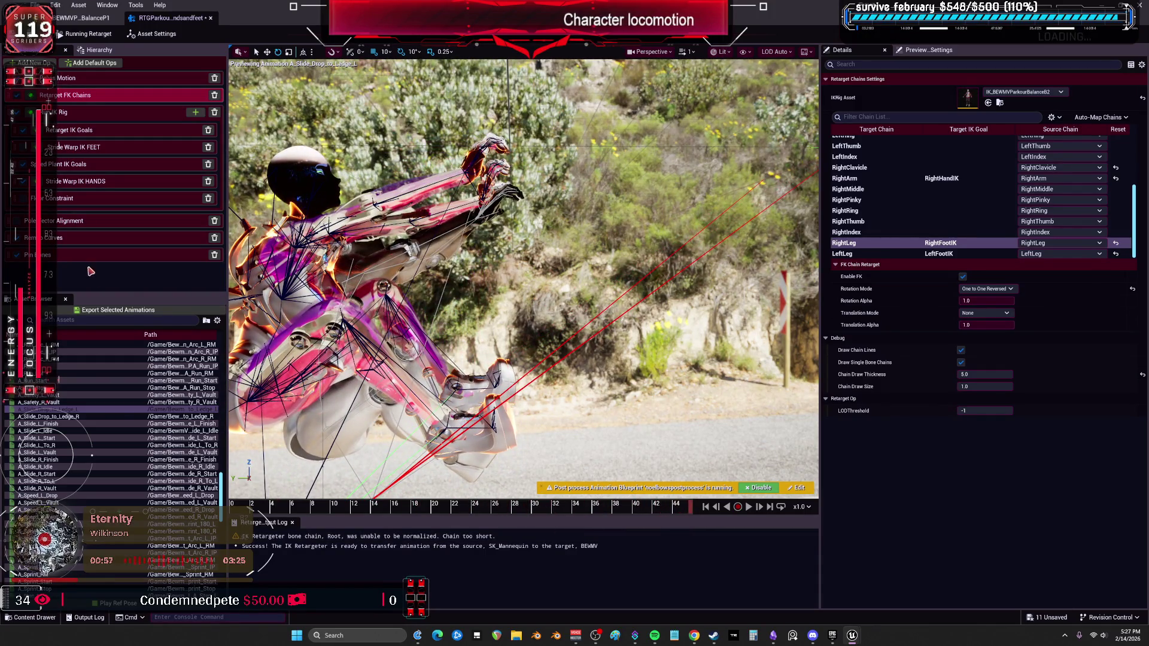
Play the slide-drop-to-ledge animation, pause it mid-drop, and open Retarget IK Goals
{"action": "left_click", "coordinate": [82, 417]}
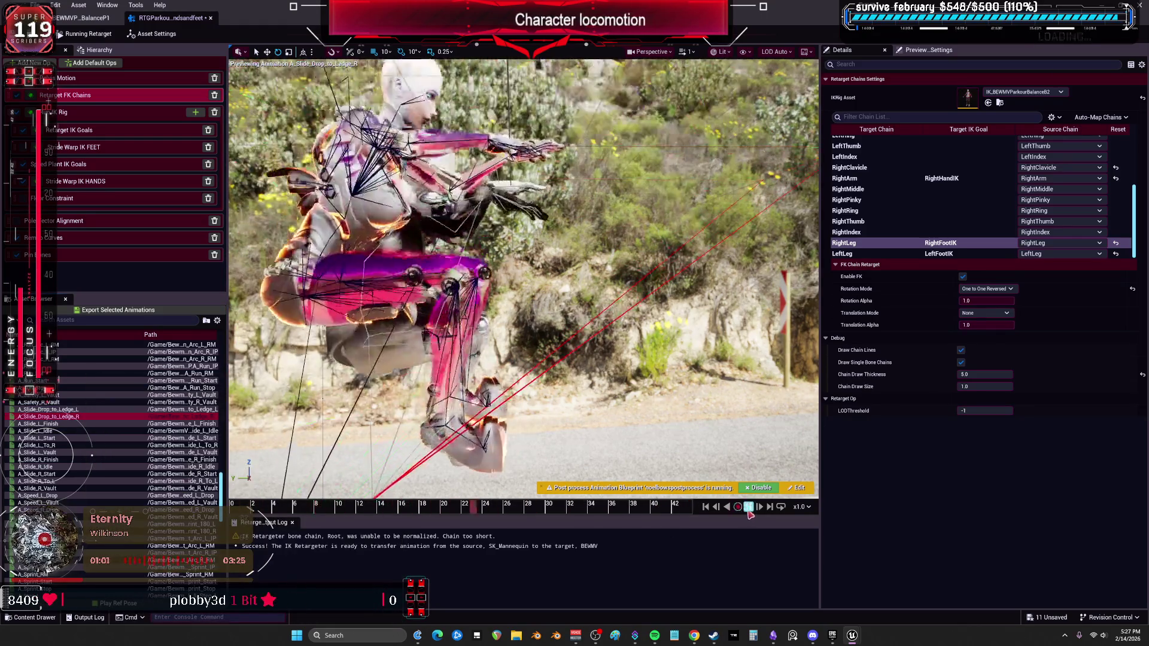
{"action": "left_click", "coordinate": [748, 507]}
{"action": "left_click", "coordinate": [69, 114]}
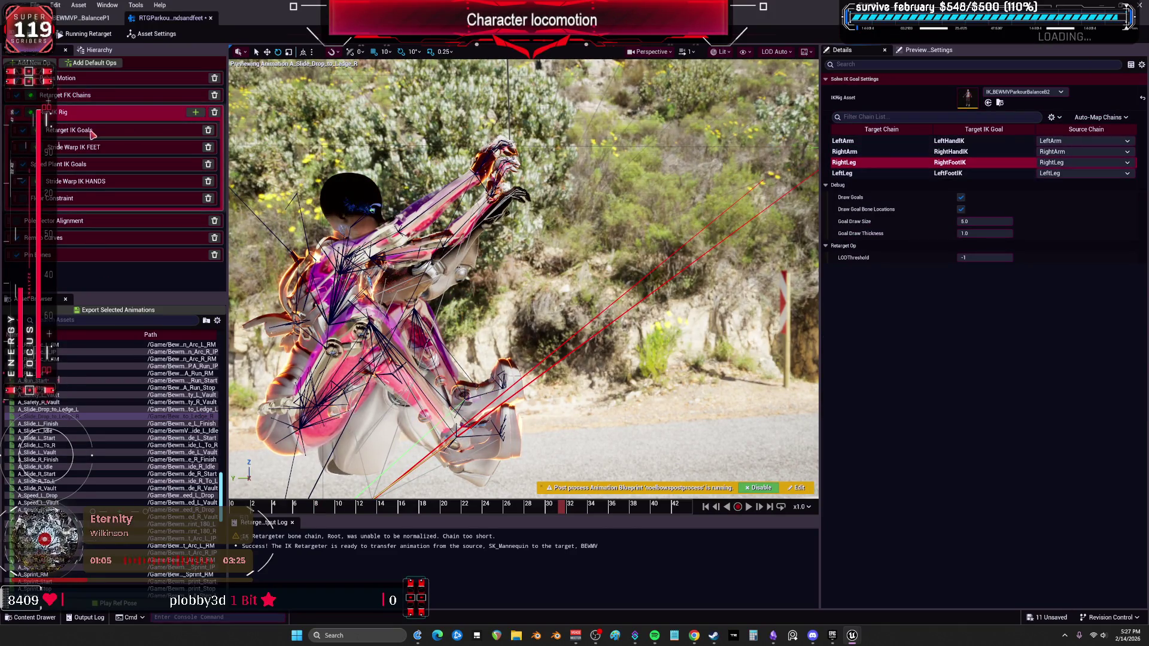
{"action": "left_click", "coordinate": [71, 130]}
Adjust the RightLeg static local offset Y and compare it with the LeftArm and RightArm goal offsets
{"action": "left_click", "coordinate": [880, 148]}
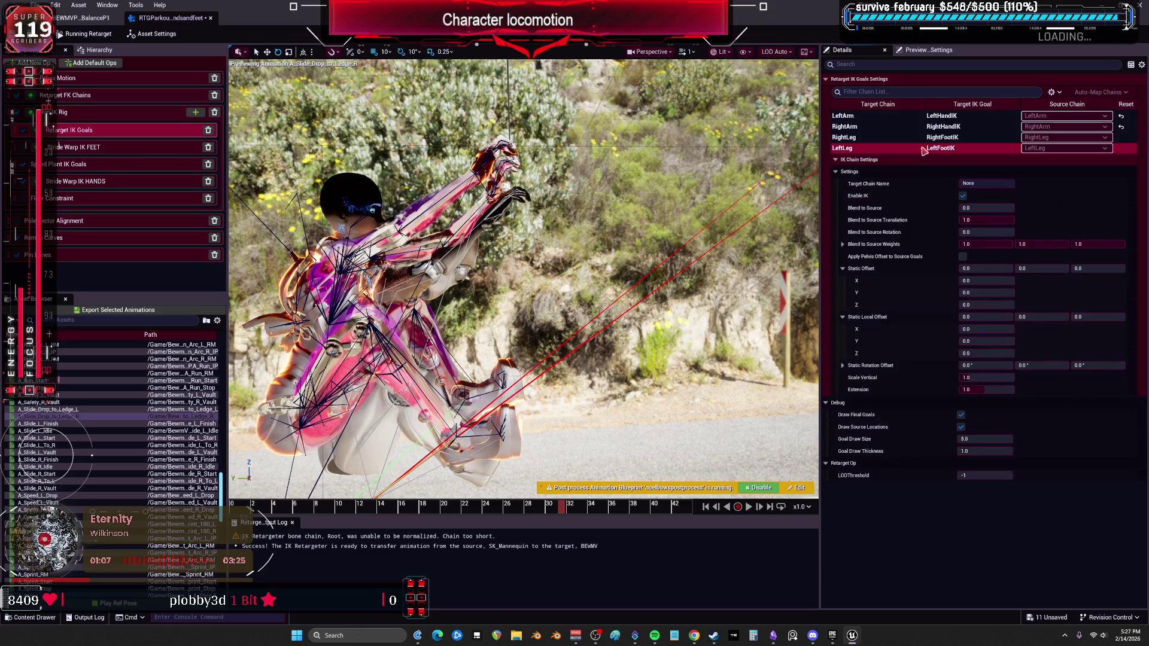
{"action": "left_click", "coordinate": [951, 138]}
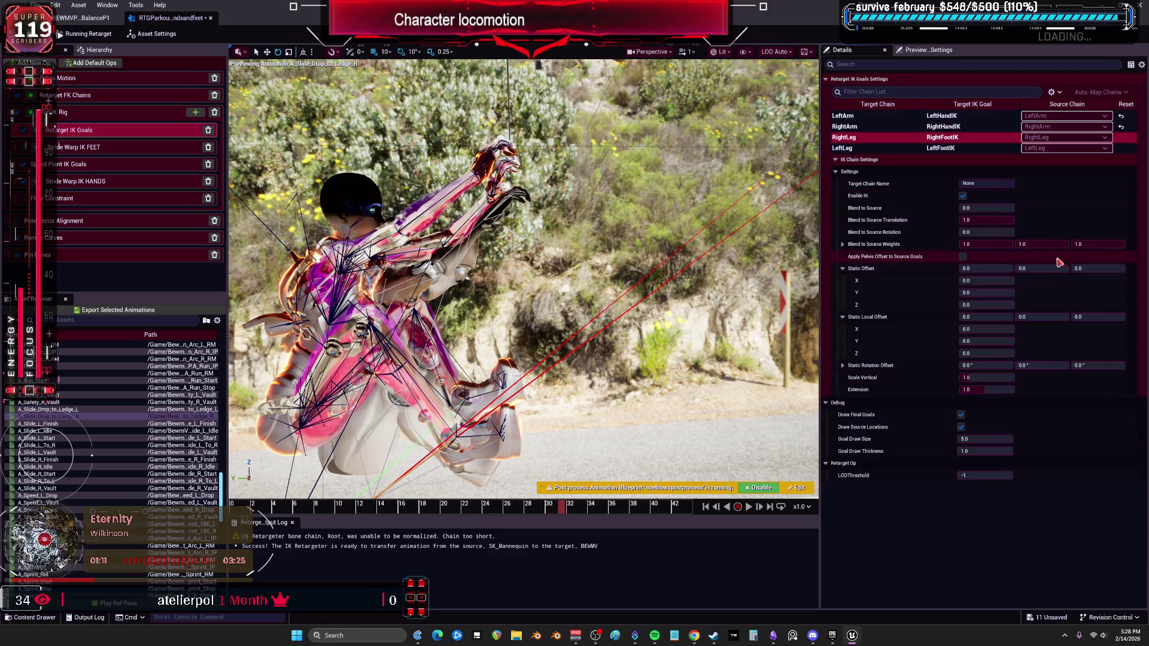
{"action": "left_click", "coordinate": [1045, 318]}
{"action": "left_click_drag", "start_coordinate": [1046, 317], "coordinate": [1071, 318]}
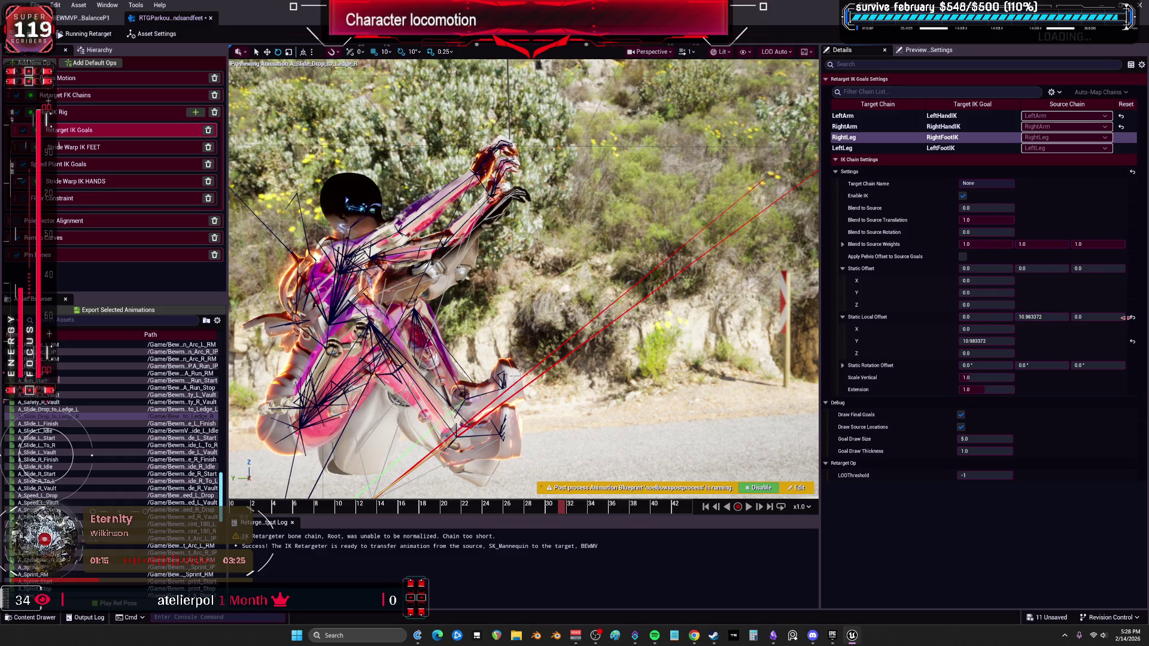
{"action": "left_click", "coordinate": [850, 116]}
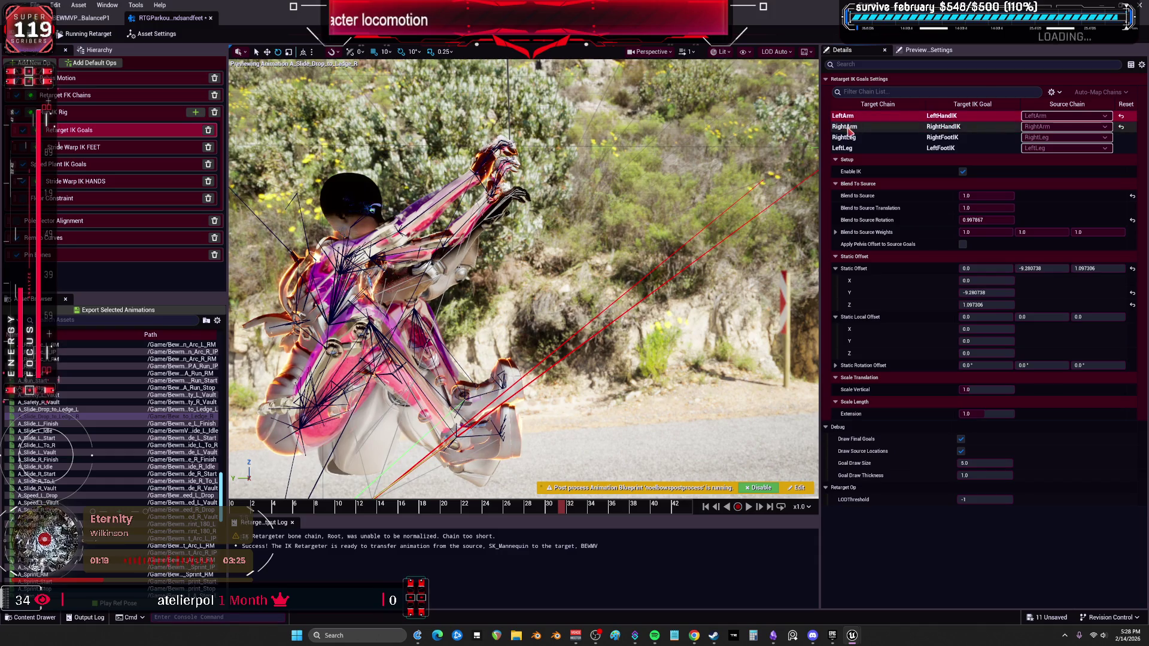
{"action": "left_click", "coordinate": [848, 138]}
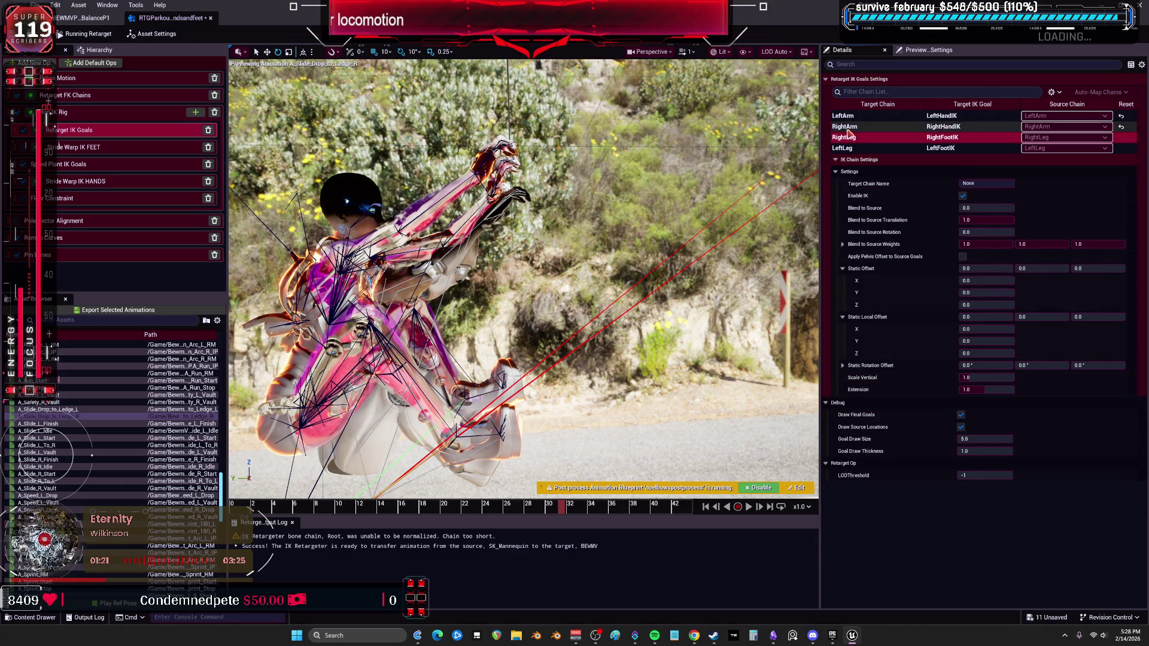
{"action": "left_click", "coordinate": [849, 127]}
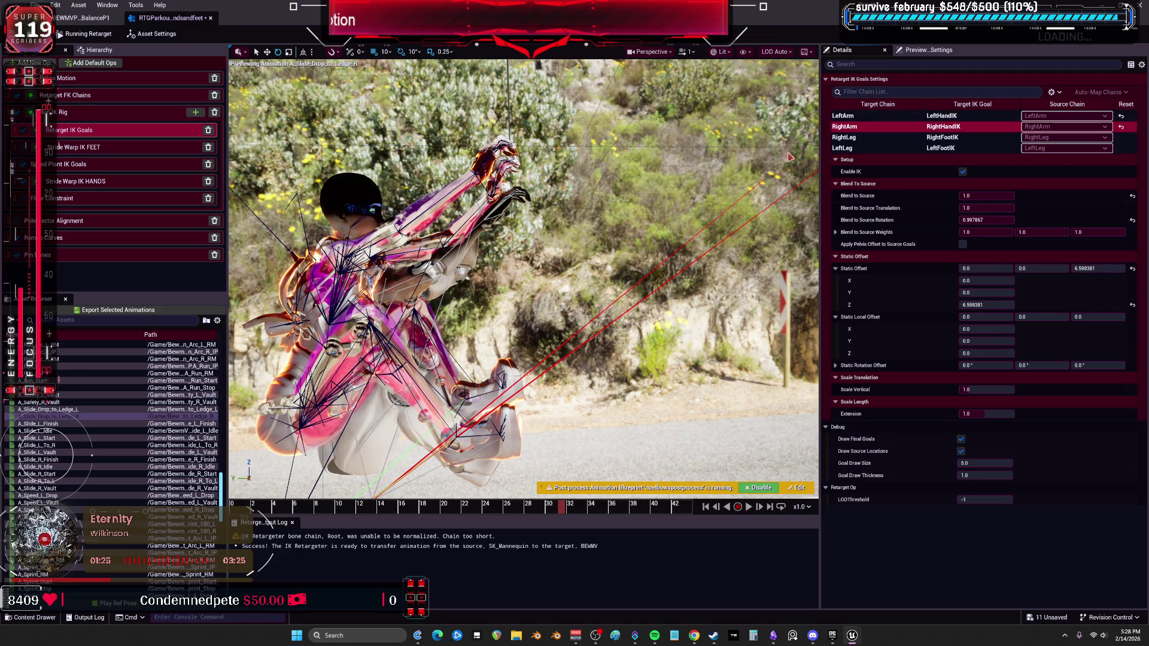
{"action": "left_click", "coordinate": [71, 115]}
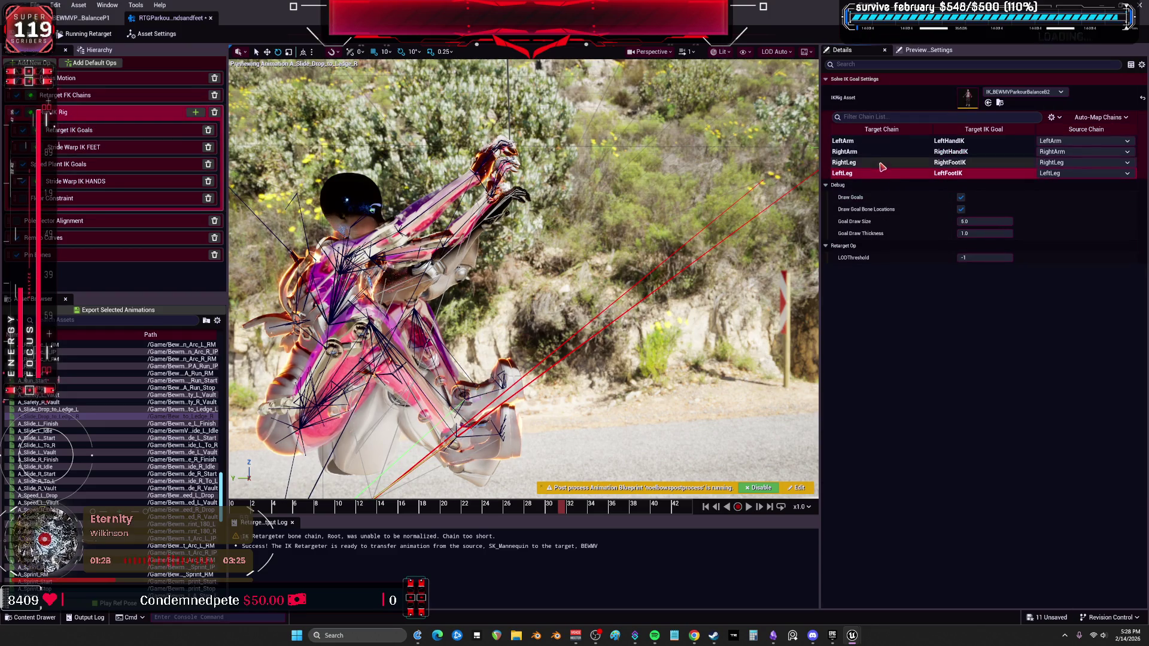
Review the FK chain mapping, IK goal and asset settings, checking the RightLeg source chain
{"action": "key", "text": "Up"}
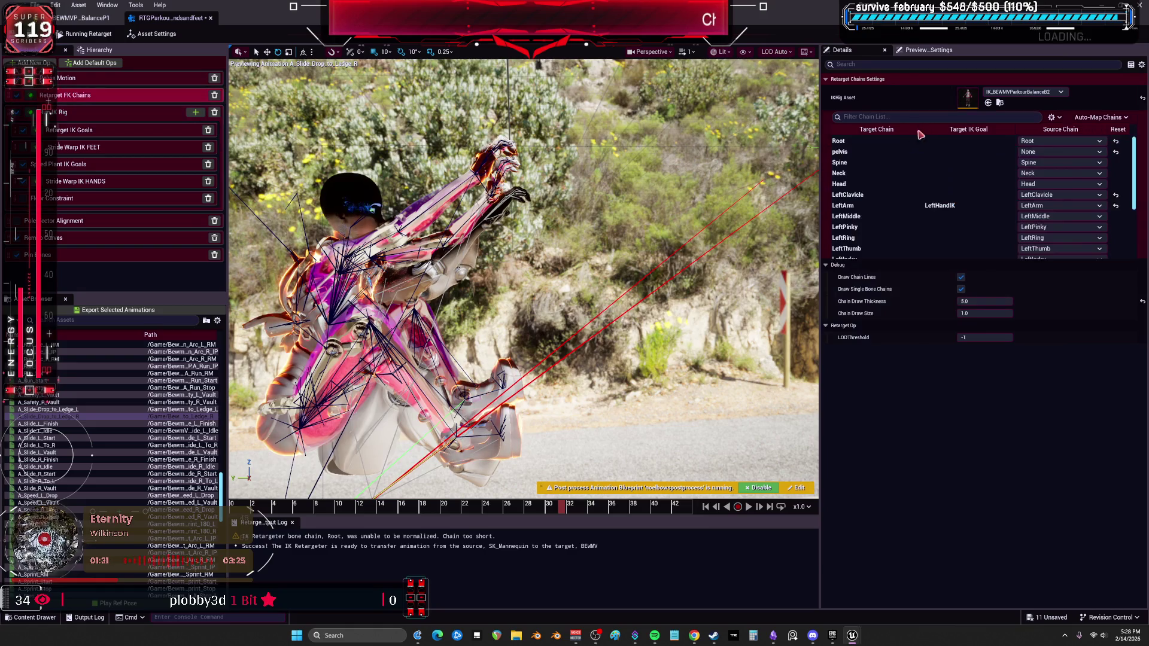
{"action": "left_click", "coordinate": [120, 117]}
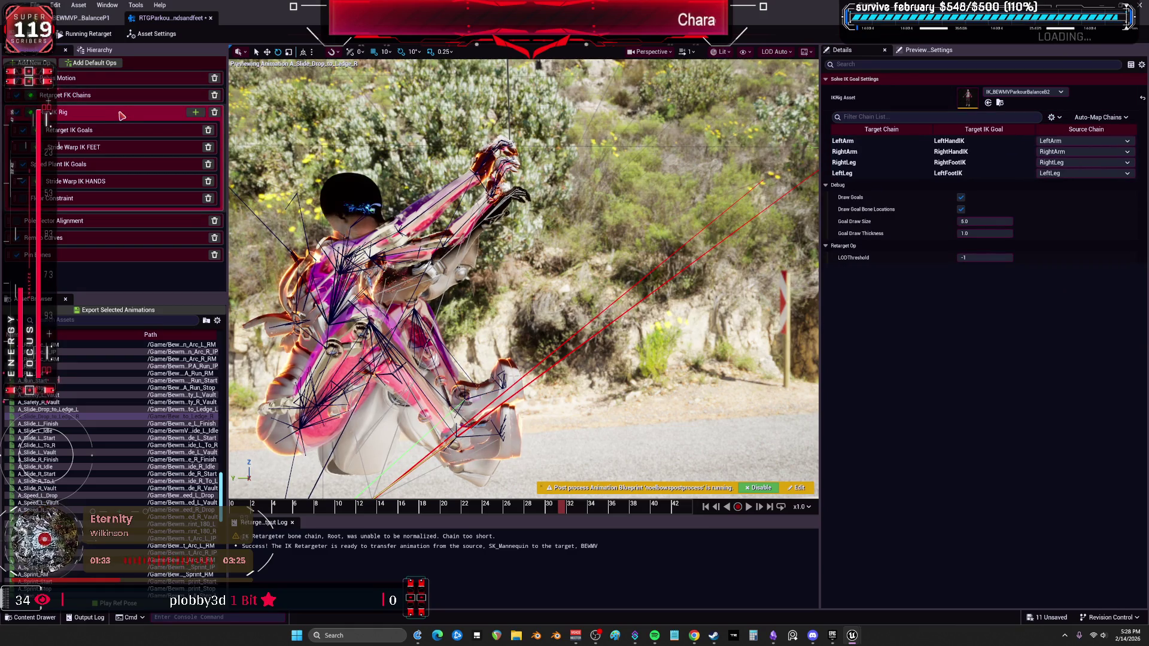
{"action": "left_click", "coordinate": [377, 135]}
{"action": "left_click", "coordinate": [137, 95]}
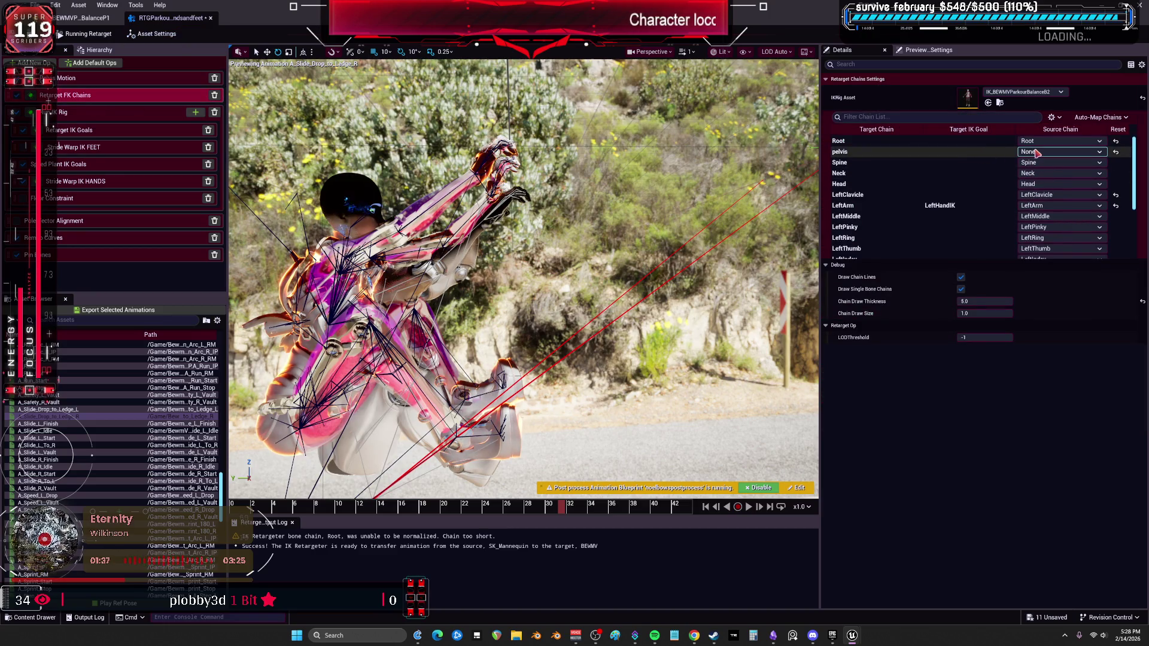
{"action": "scroll", "coordinate": [1048, 167], "scroll_direction": "down", "scroll_amount": 5}
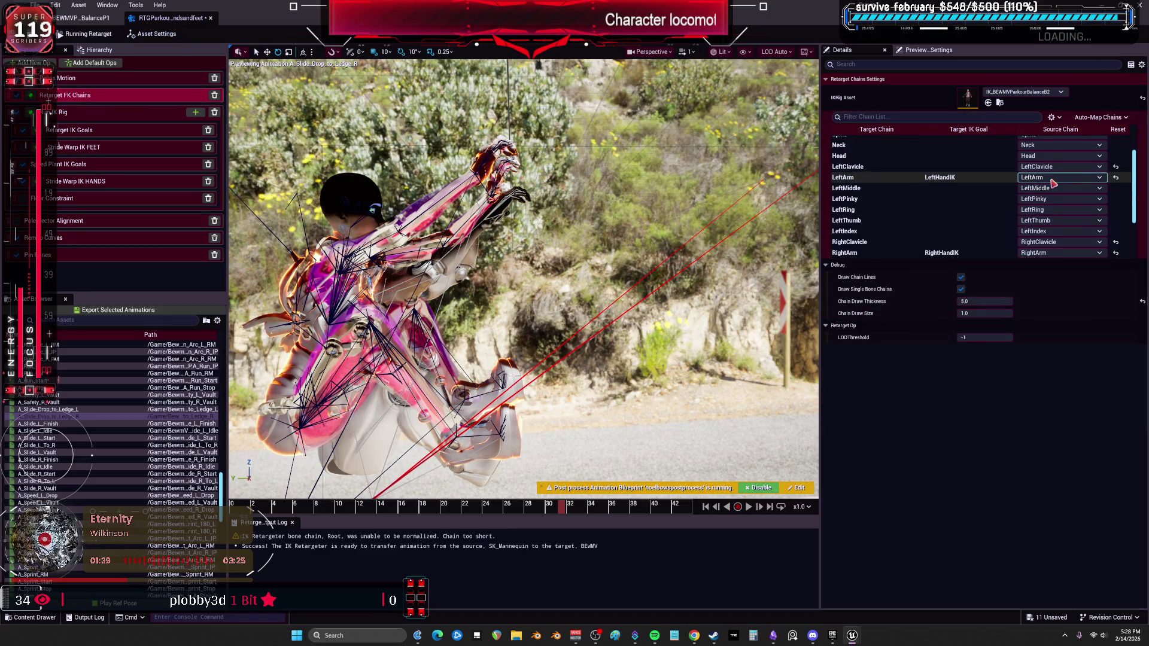
{"action": "scroll", "coordinate": [1052, 185], "scroll_direction": "down", "scroll_amount": 4}
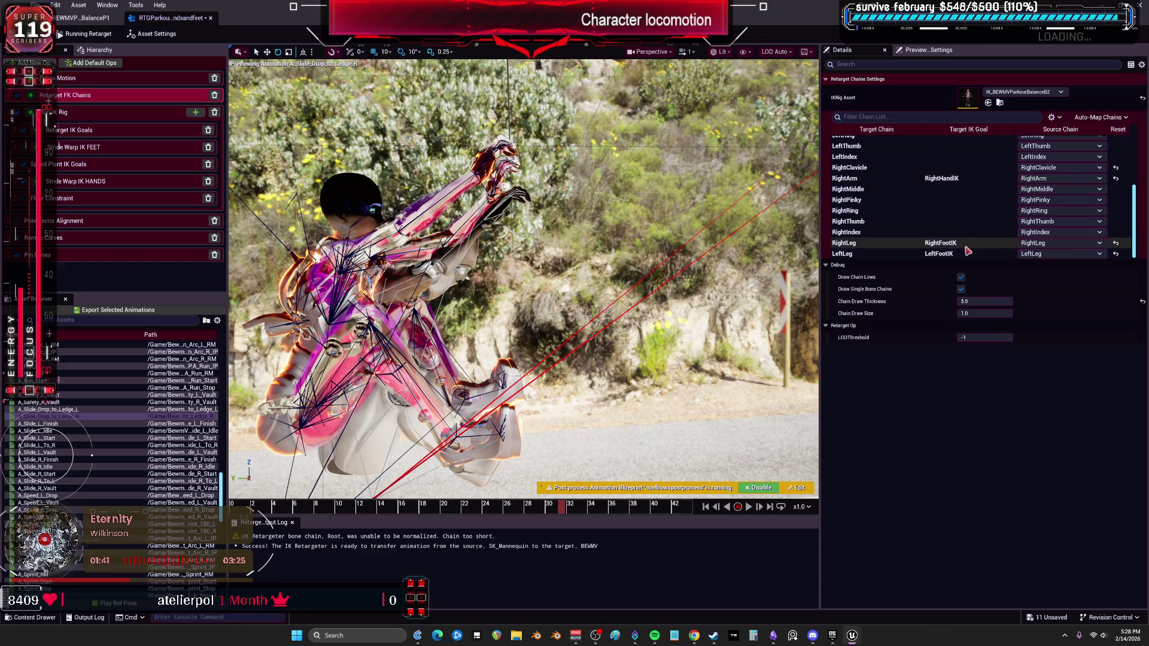
{"action": "left_click", "coordinate": [1059, 243]}
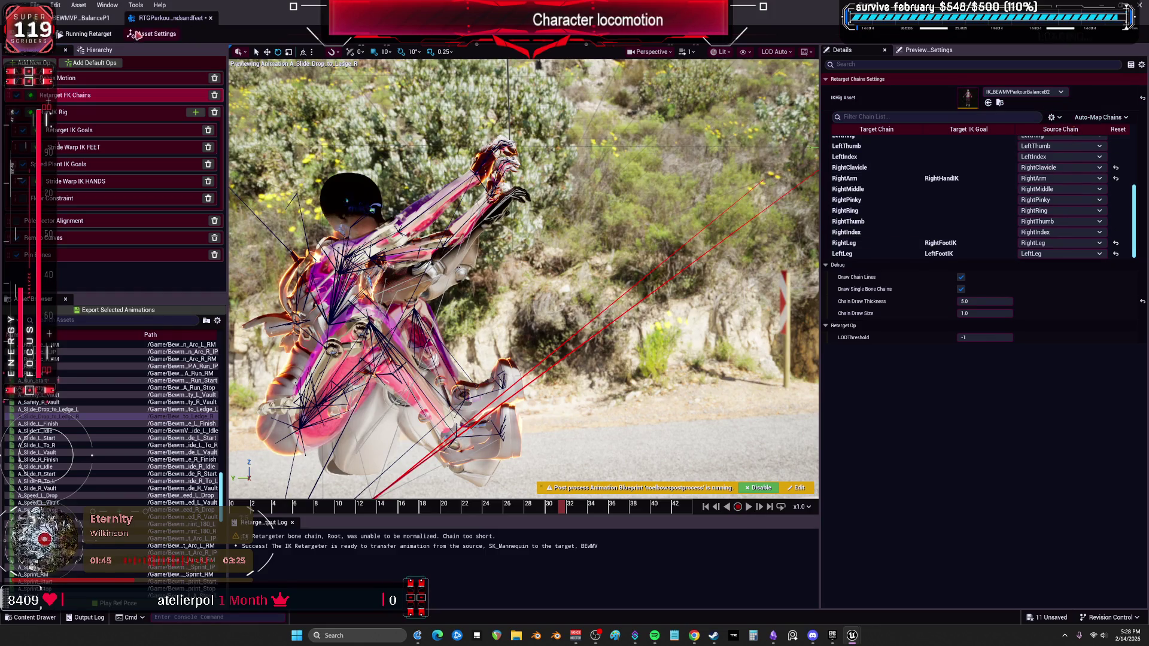
{"action": "left_click", "coordinate": [90, 18]}
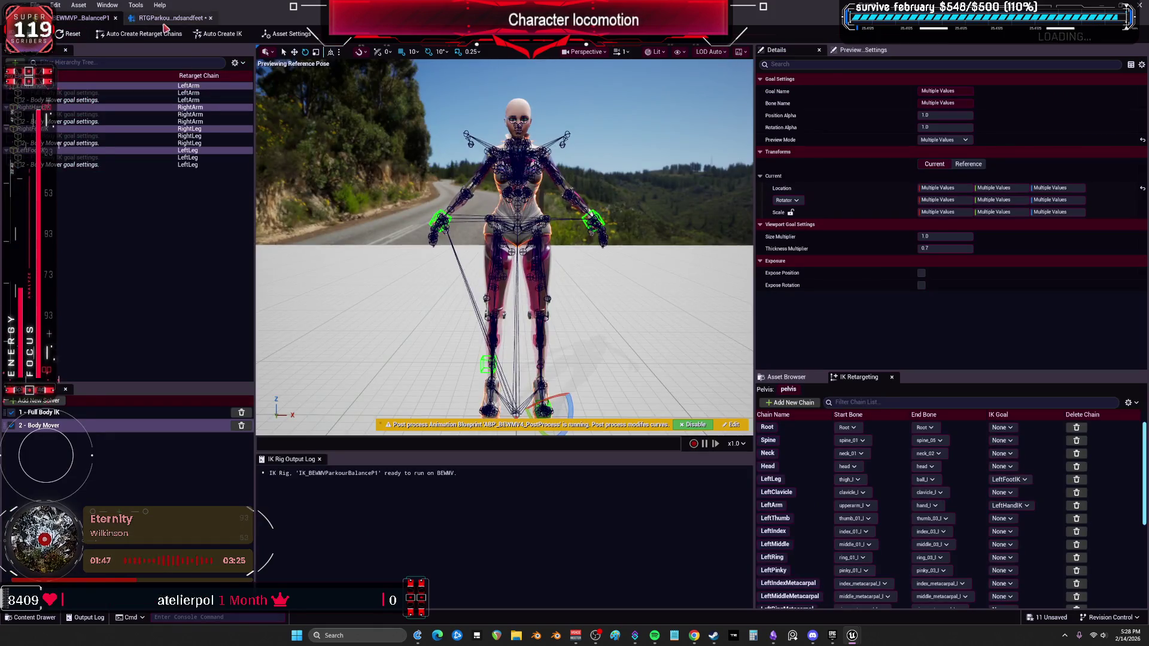
{"action": "left_click", "coordinate": [166, 19]}
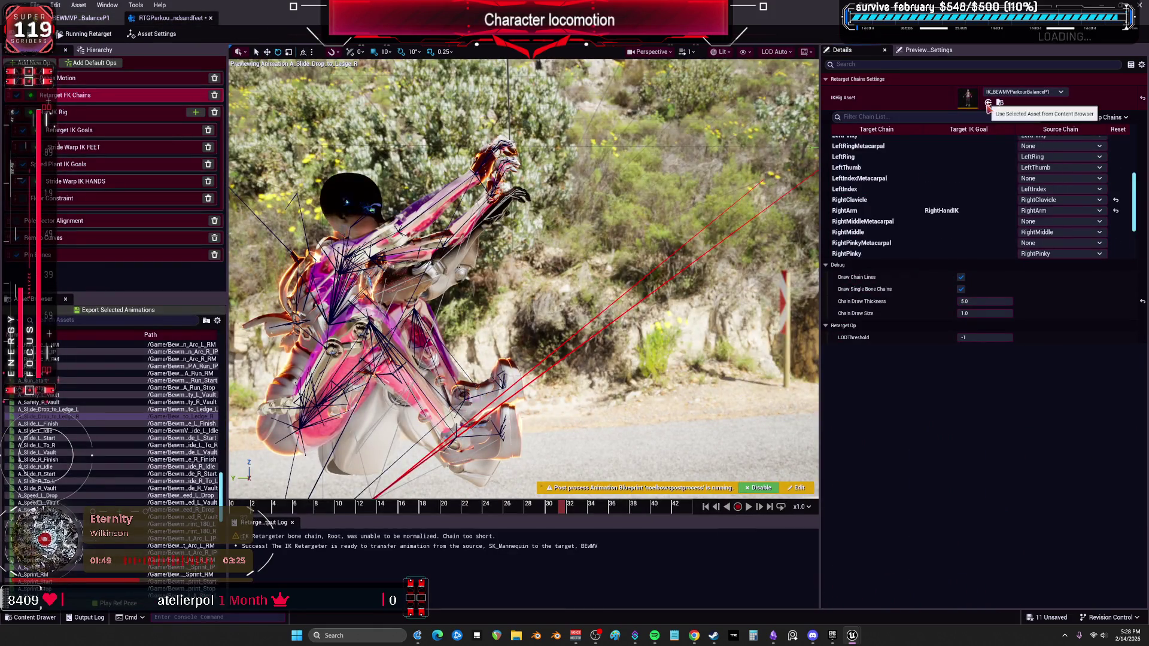
Auto-map chains with Map All (Fuzzy) and set the four right metacarpal source chains to None
{"action": "left_click", "coordinate": [1106, 117]}
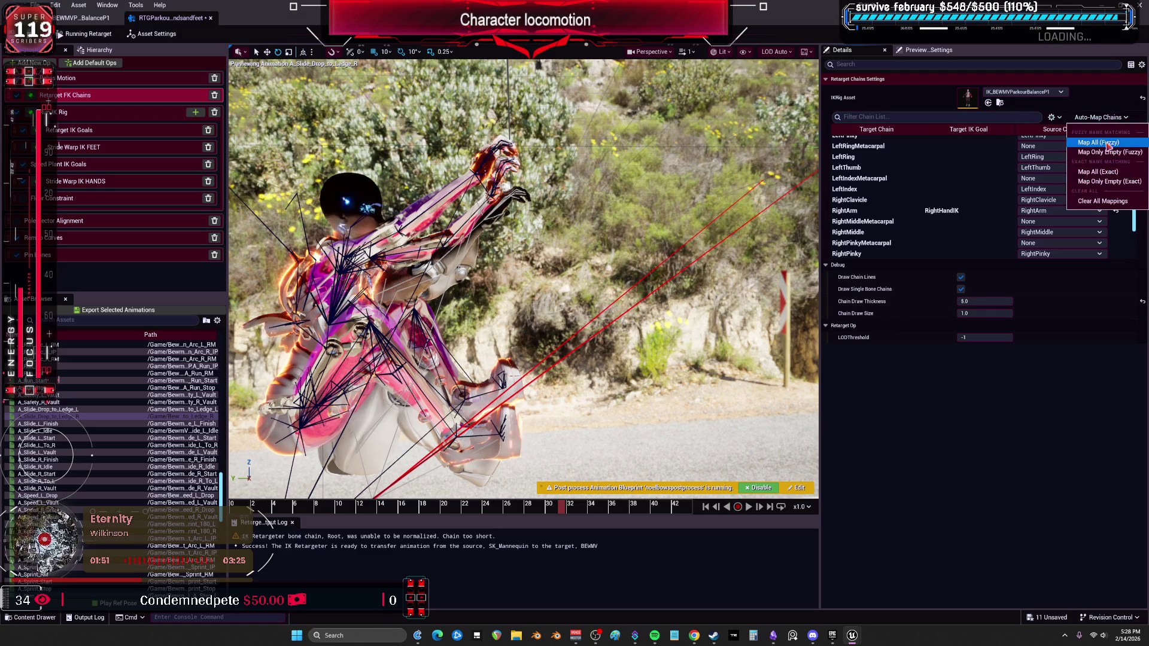
{"action": "left_click", "coordinate": [1109, 143]}
{"action": "scroll", "coordinate": [949, 215], "scroll_direction": "down", "scroll_amount": 5}
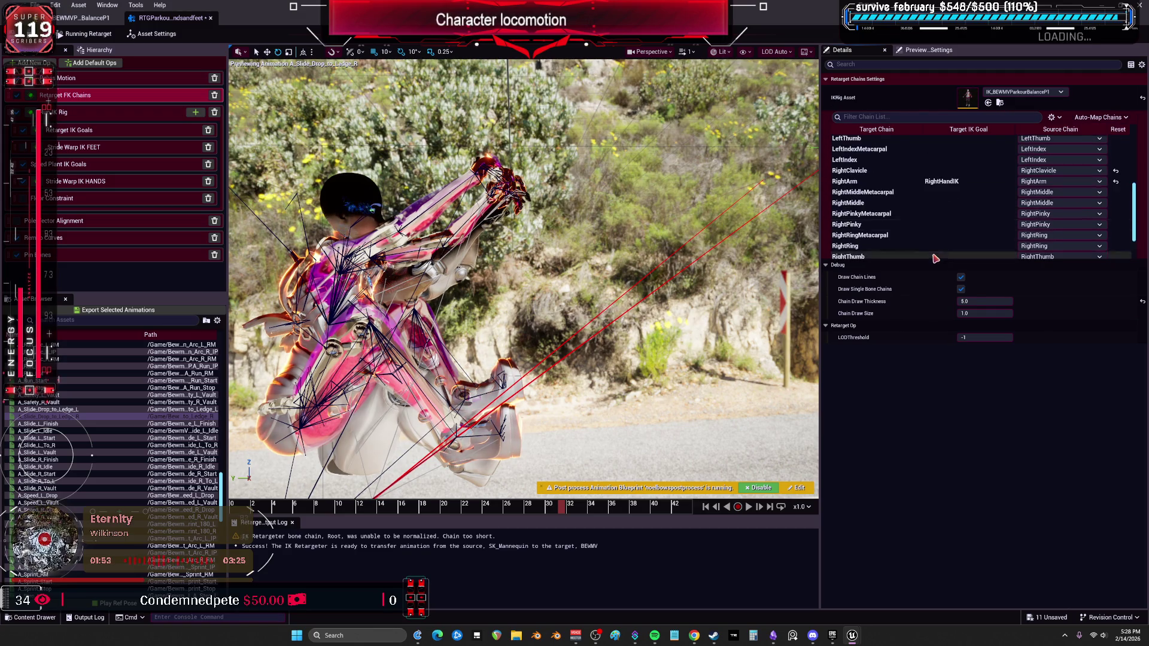
{"action": "left_click", "coordinate": [1042, 192]}
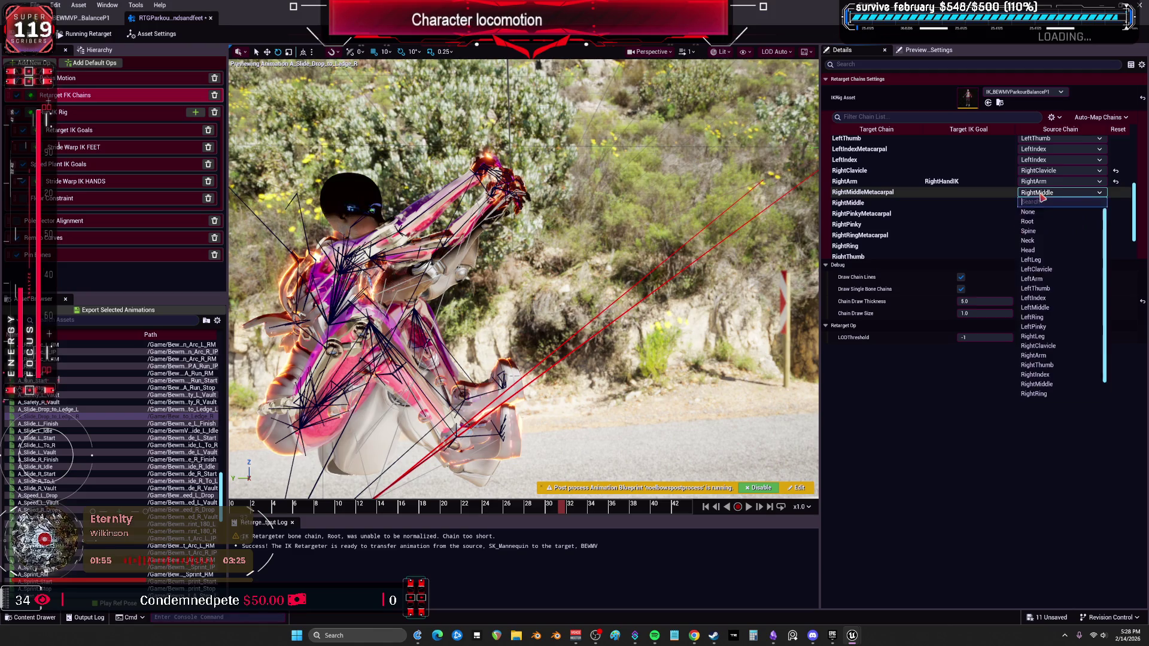
{"action": "left_click", "coordinate": [1039, 206]}
{"action": "left_click", "coordinate": [1042, 235]}
{"action": "left_click", "coordinate": [1038, 248]}
{"action": "left_click", "coordinate": [1038, 216]}
{"action": "left_click", "coordinate": [1038, 228]}
{"action": "scroll", "coordinate": [965, 218], "scroll_direction": "down", "scroll_amount": 2}
{"action": "left_click", "coordinate": [1042, 221]}
{"action": "left_click", "coordinate": [1038, 233]}
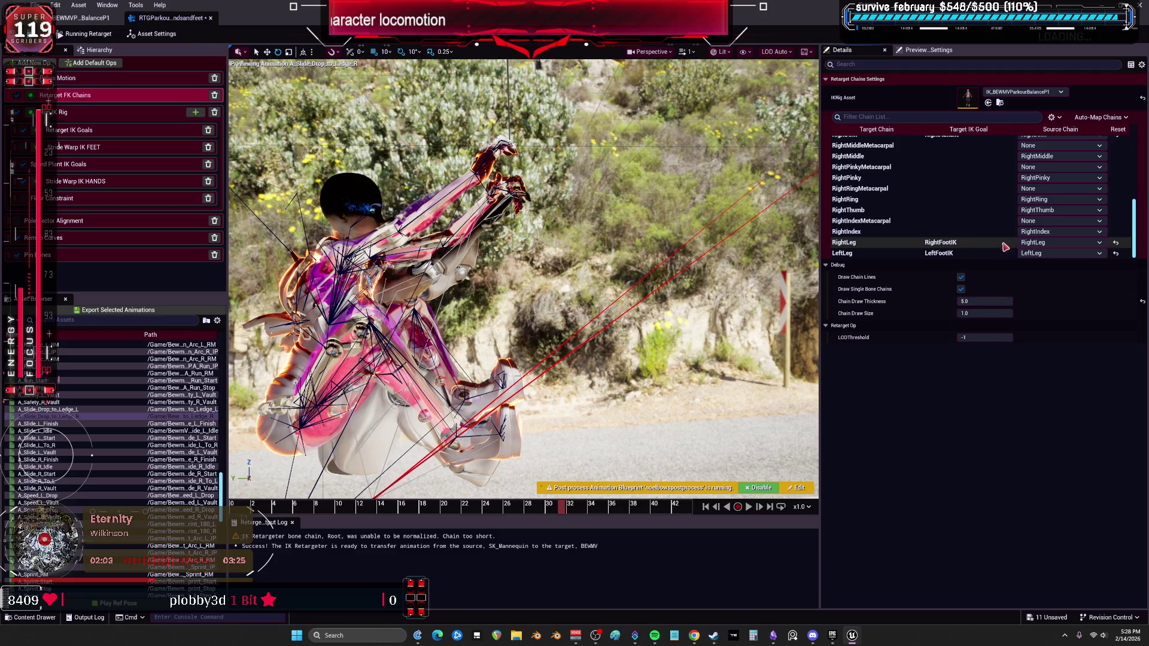
Set the LeftIndex, LeftRing, LeftPinky and LeftMiddle Metacarpal source chains to None
{"action": "scroll", "coordinate": [989, 244], "scroll_direction": "up", "scroll_amount": 1}
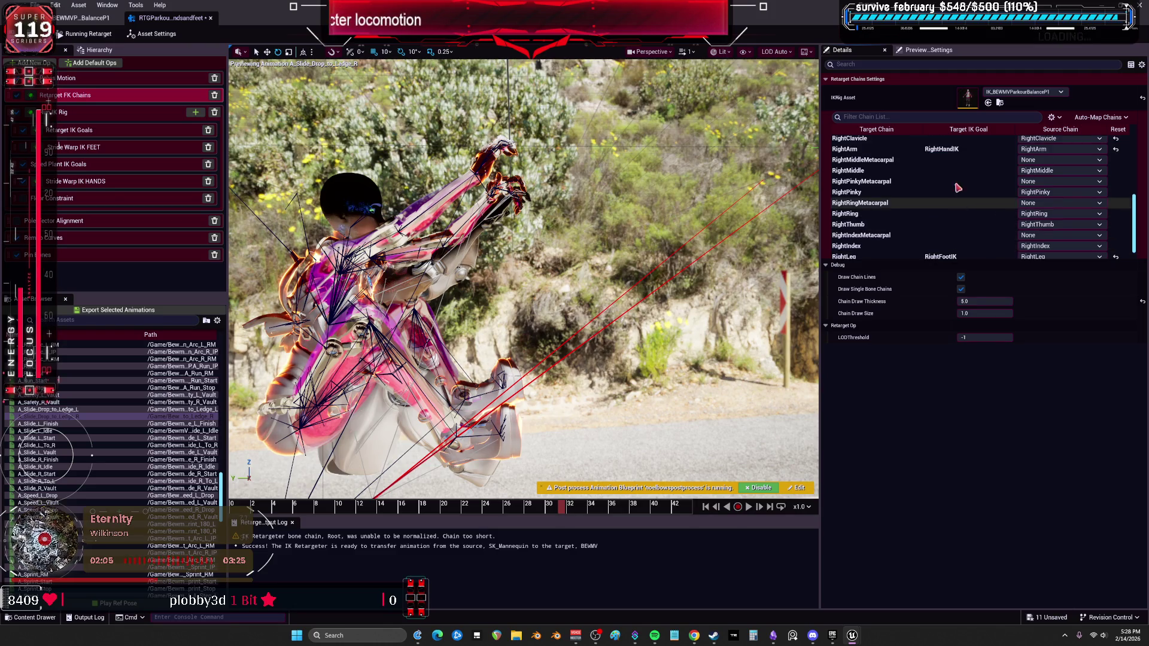
{"action": "scroll", "coordinate": [953, 175], "scroll_direction": "up", "scroll_amount": 4}
{"action": "scroll", "coordinate": [957, 179], "scroll_direction": "up", "scroll_amount": 7}
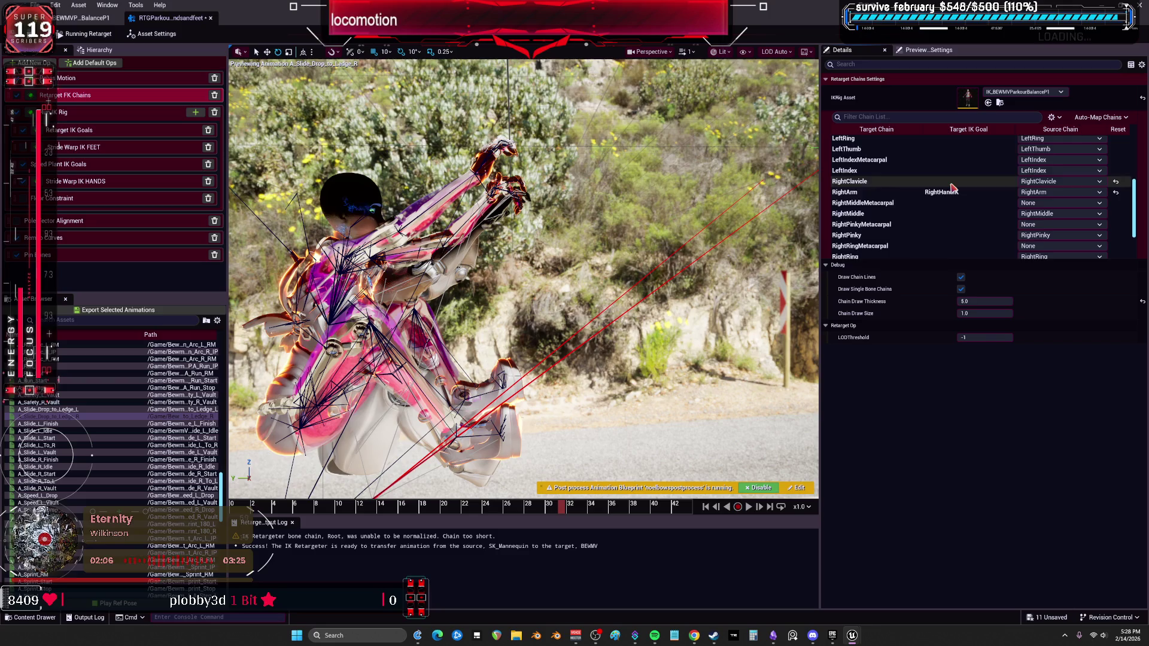
{"action": "left_click", "coordinate": [1035, 238]}
{"action": "left_click", "coordinate": [1034, 232]}
{"action": "left_click", "coordinate": [1038, 211]}
{"action": "left_click", "coordinate": [1029, 219]}
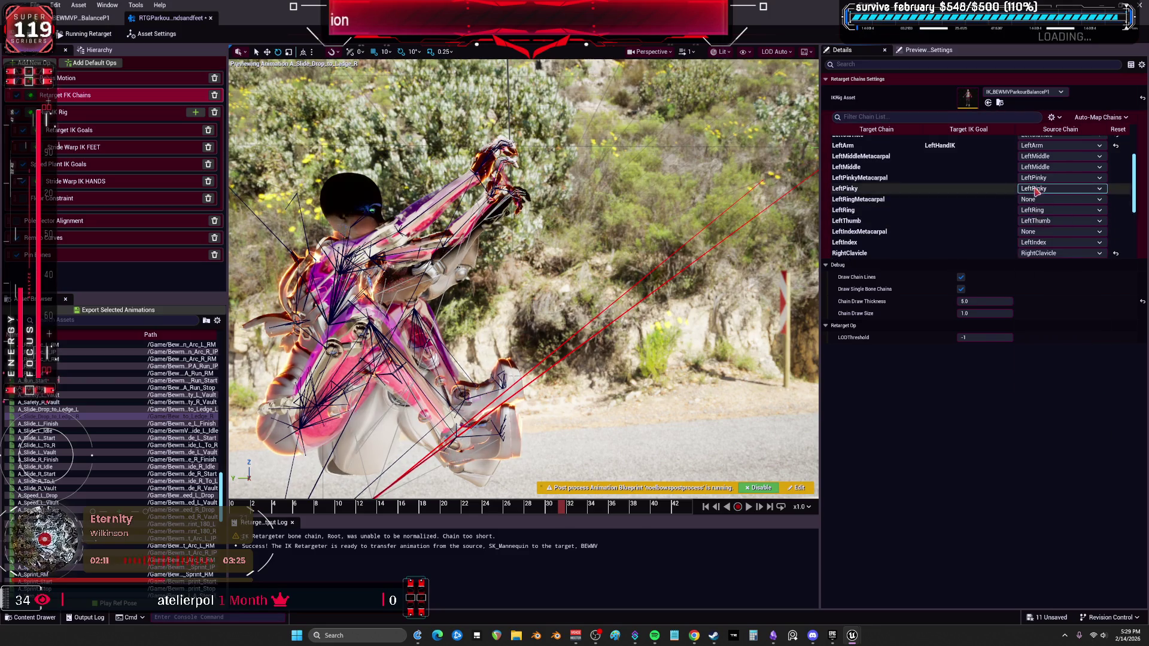
{"action": "left_click", "coordinate": [1041, 177]}
{"action": "left_click", "coordinate": [1042, 198]}
{"action": "left_click", "coordinate": [1041, 157]}
{"action": "left_click", "coordinate": [1035, 177]}
{"action": "scroll", "coordinate": [967, 190], "scroll_direction": "up", "scroll_amount": 3}
{"action": "scroll", "coordinate": [936, 219], "scroll_direction": "down", "scroll_amount": 3}
{"action": "scroll", "coordinate": [937, 219], "scroll_direction": "down", "scroll_amount": 3}
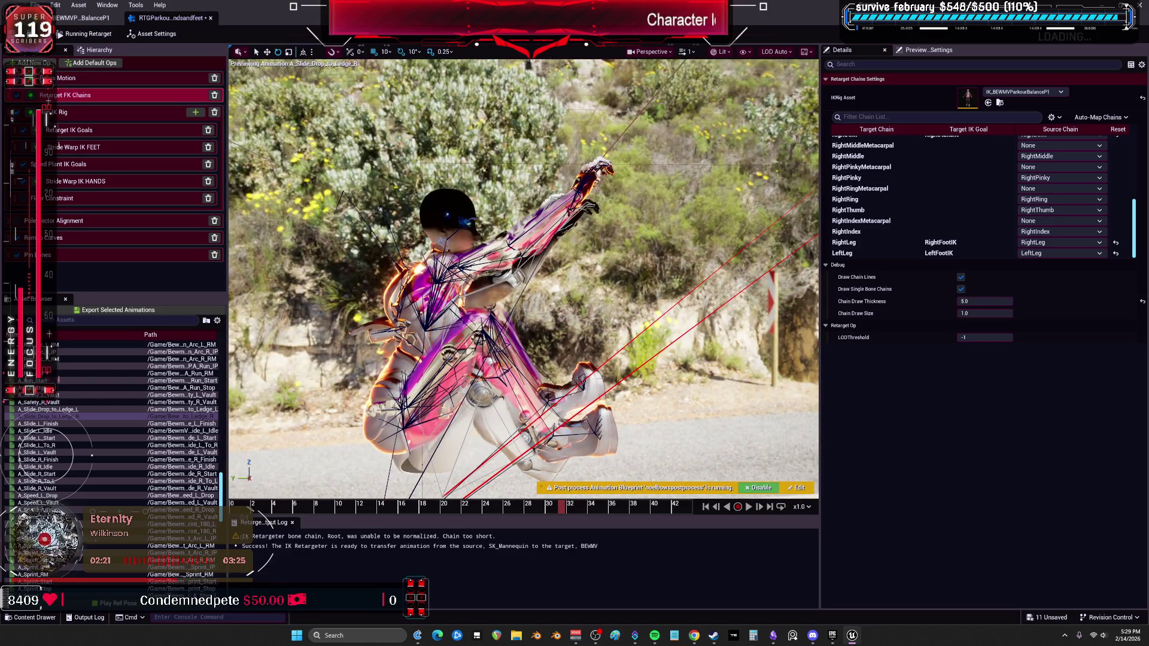
Lower the Pelvis Motion global Z translation offset, then undo the change
{"action": "left_click", "coordinate": [90, 79]}
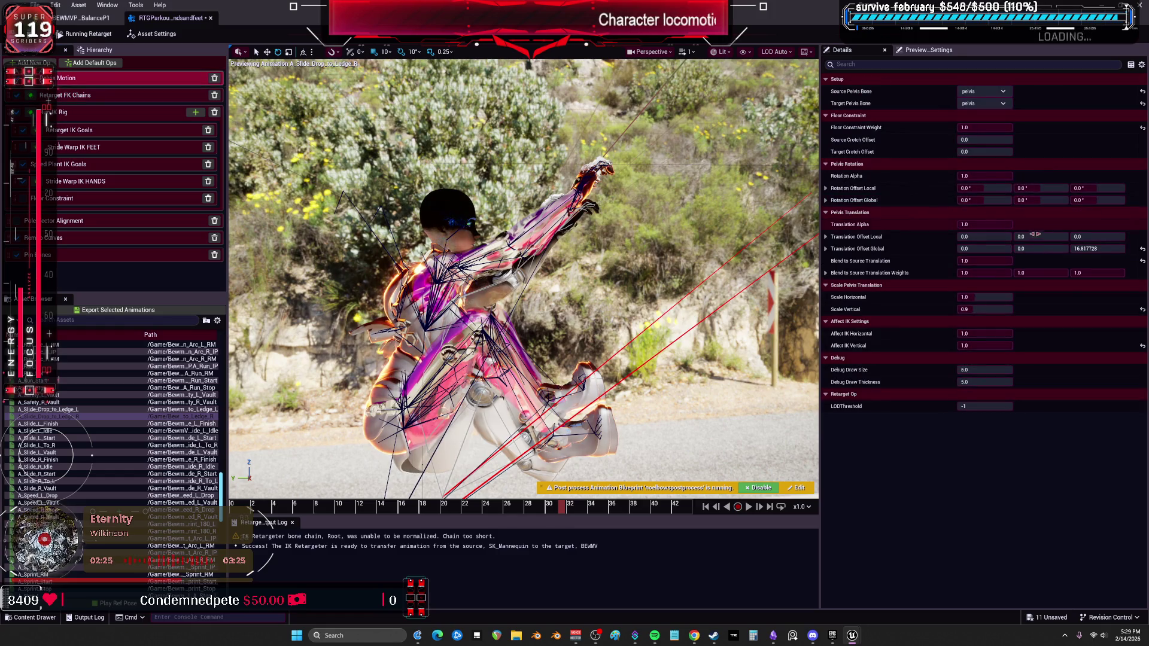
{"action": "mouse_move", "coordinate": [1097, 248]}
{"action": "left_mouse_down"}
{"action": "mouse_move", "coordinate": [1071, 249]}
{"action": "mouse_move", "coordinate": [1118, 256]}
{"action": "left_mouse_up"}
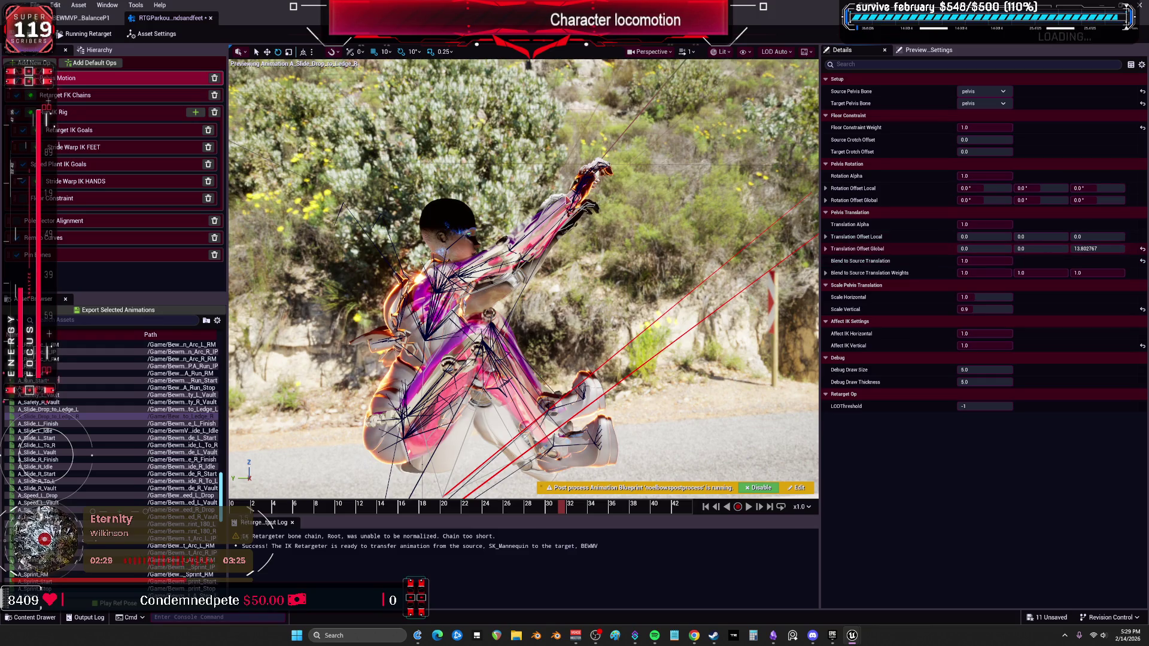
{"action": "key", "text": "ctrl+z"}
Preview A_Ledge_ClimbUp_TwoHand_L_Vault, then A_Slide_Drop_to_Ledge_L, scrubbing to frames 13 and 31
{"action": "scroll", "coordinate": [71, 417], "scroll_direction": "down", "scroll_amount": 10}
{"action": "scroll", "coordinate": [71, 418], "scroll_direction": "down", "scroll_amount": 12}
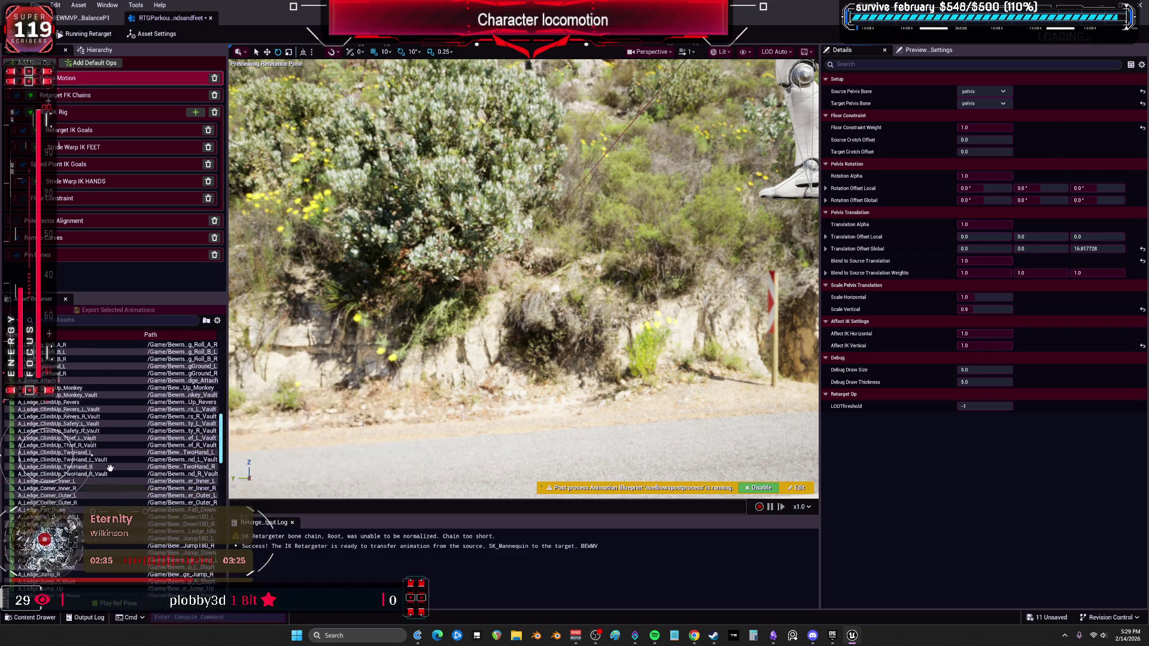
{"action": "left_click", "coordinate": [89, 460]}
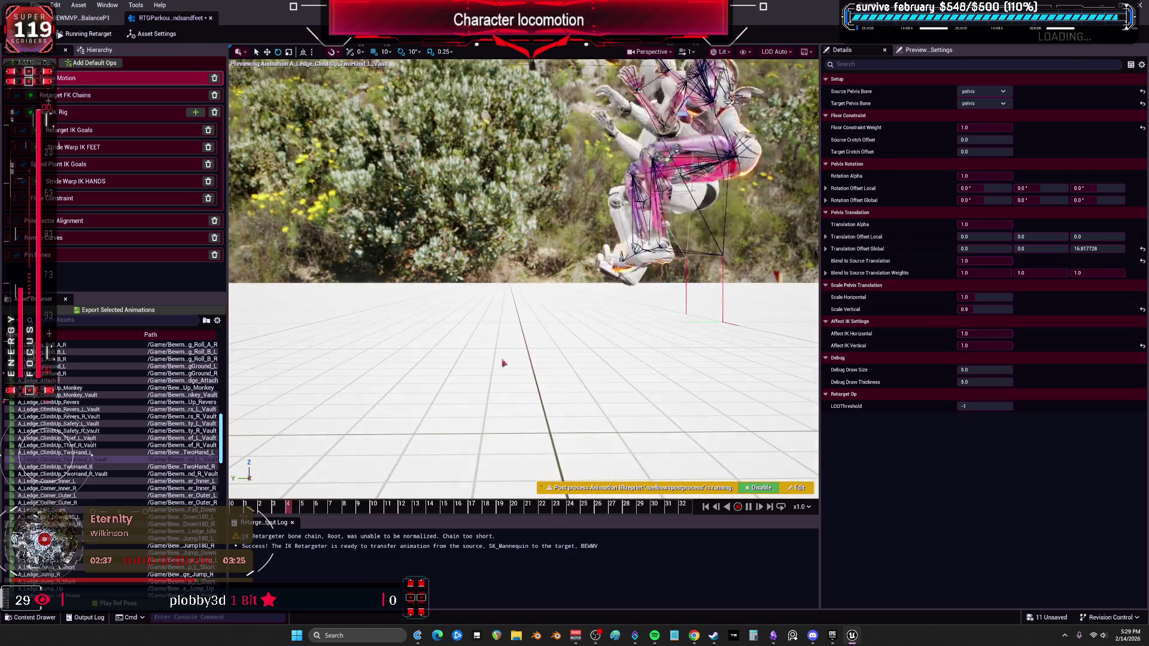
{"action": "scroll", "coordinate": [113, 497], "scroll_direction": "down", "scroll_amount": 10}
{"action": "scroll", "coordinate": [113, 497], "scroll_direction": "down", "scroll_amount": 4}
{"action": "left_click", "coordinate": [80, 453]}
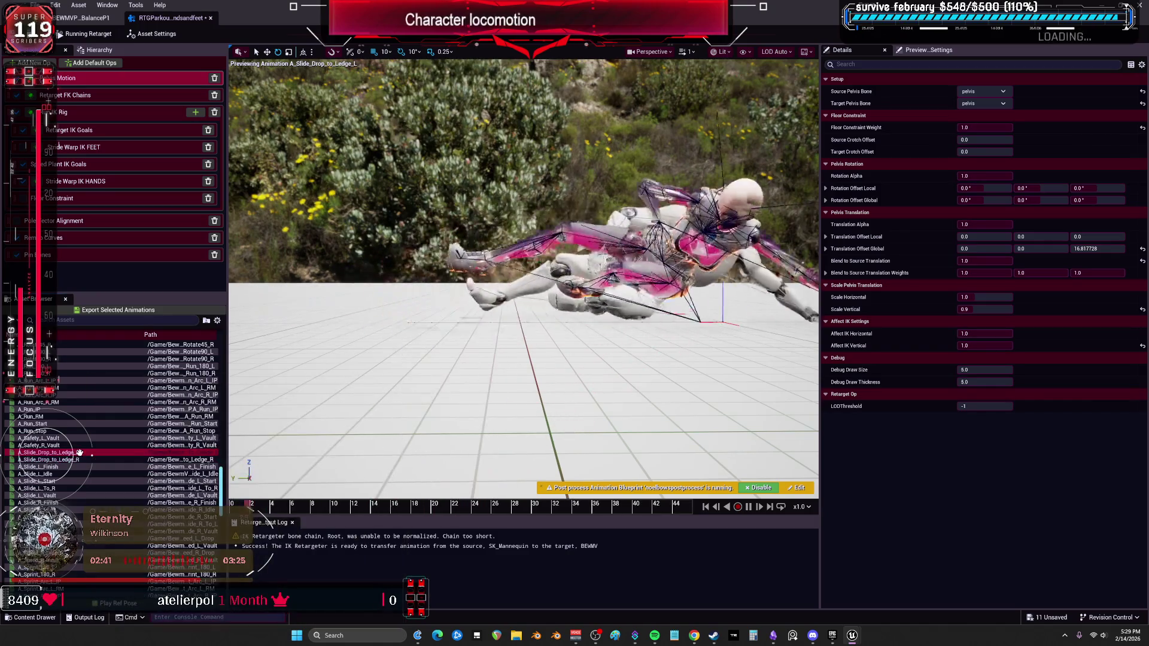
{"action": "left_click", "coordinate": [687, 418]}
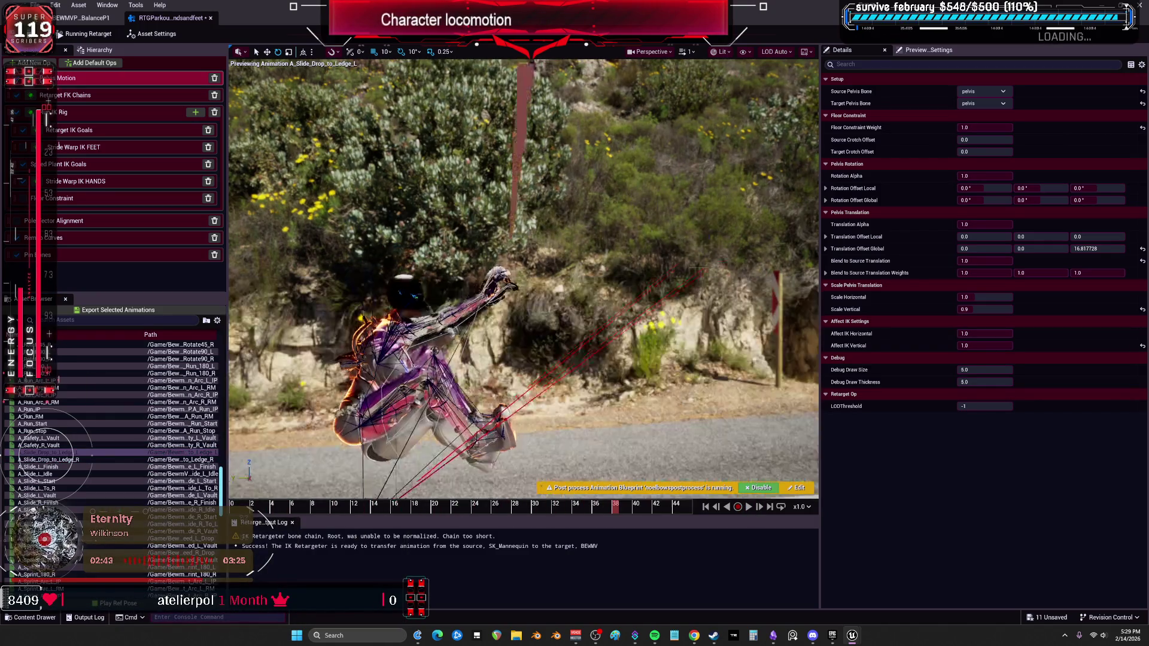
{"action": "left_click", "coordinate": [292, 493]}
{"action": "left_click_drag", "start_coordinate": [292, 493], "coordinate": [422, 487]}
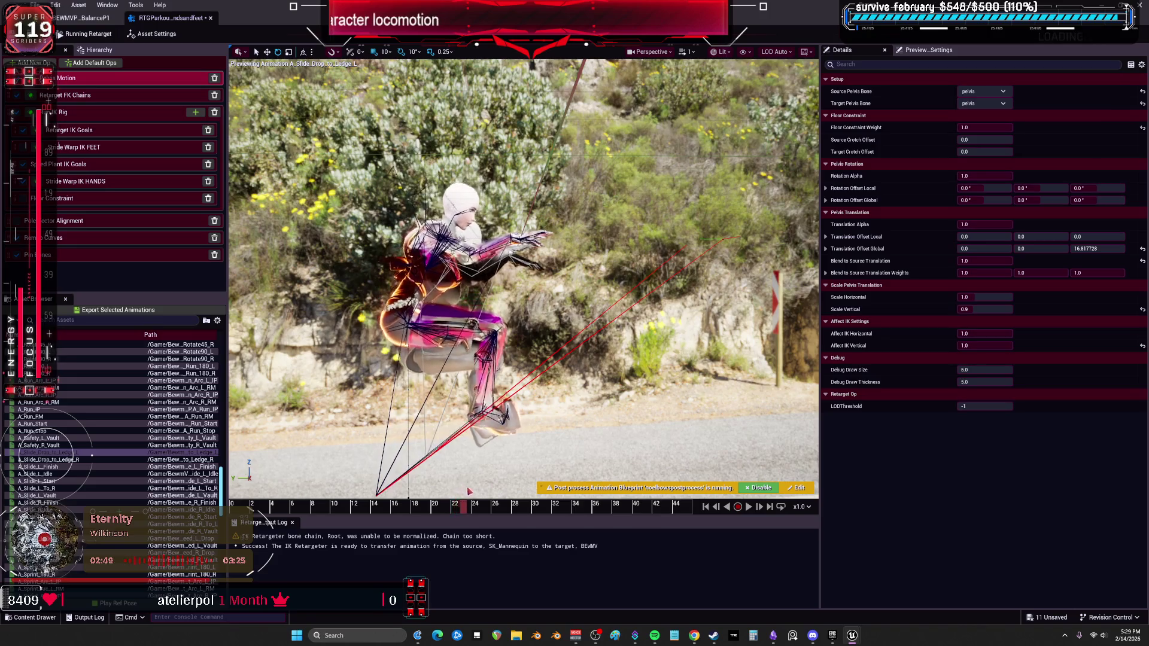
{"action": "left_click_drag", "start_coordinate": [496, 499], "coordinate": [542, 499]}
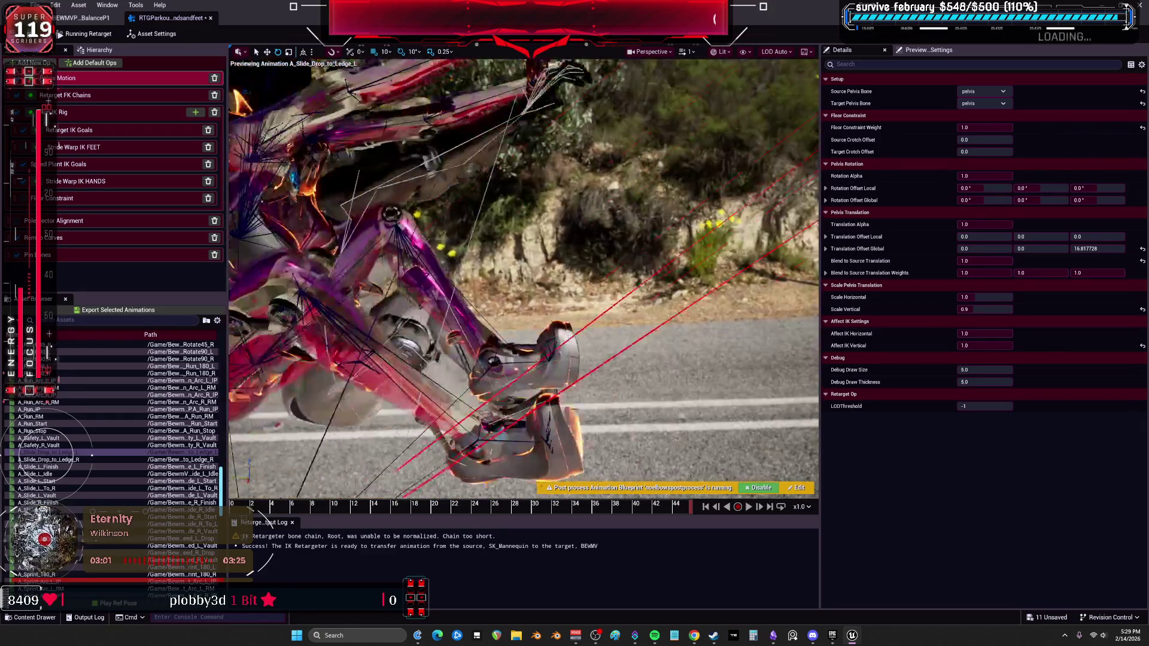
Export A_Slide_Drop_to_Ledge_L and _R into the AdvancedParkour Ledge folder with a name suffix
{"action": "left_click", "coordinate": [66, 459], "text": "ctrl"}
{"action": "left_click", "coordinate": [131, 311]}
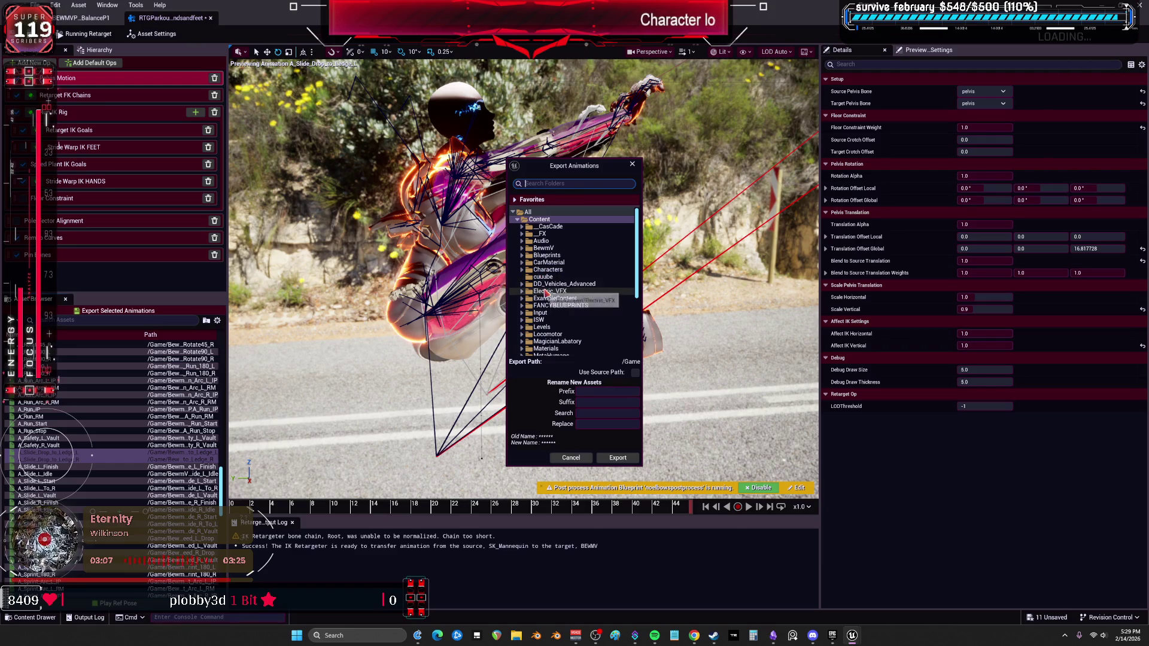
{"action": "left_click", "coordinate": [522, 248]}
{"action": "left_click", "coordinate": [527, 255]}
{"action": "left_click", "coordinate": [531, 269]}
{"action": "left_click", "coordinate": [535, 277]}
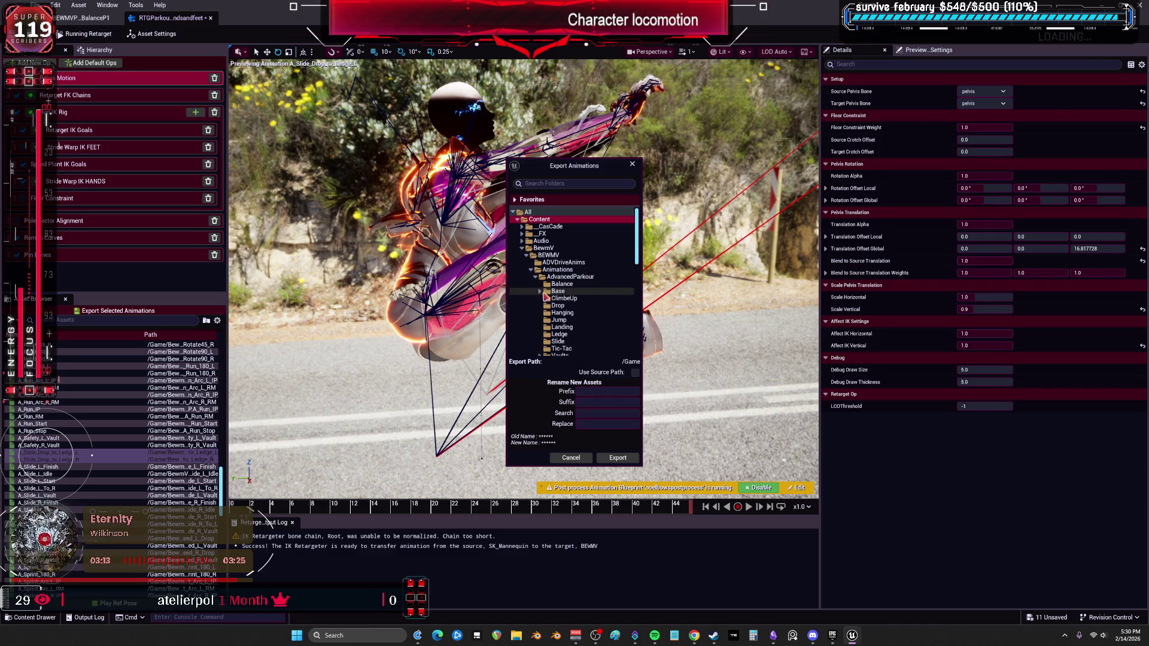
{"action": "left_click", "coordinate": [551, 334]}
{"action": "left_click", "coordinate": [594, 401]}
{"action": "type", "text": "_V_PI"}
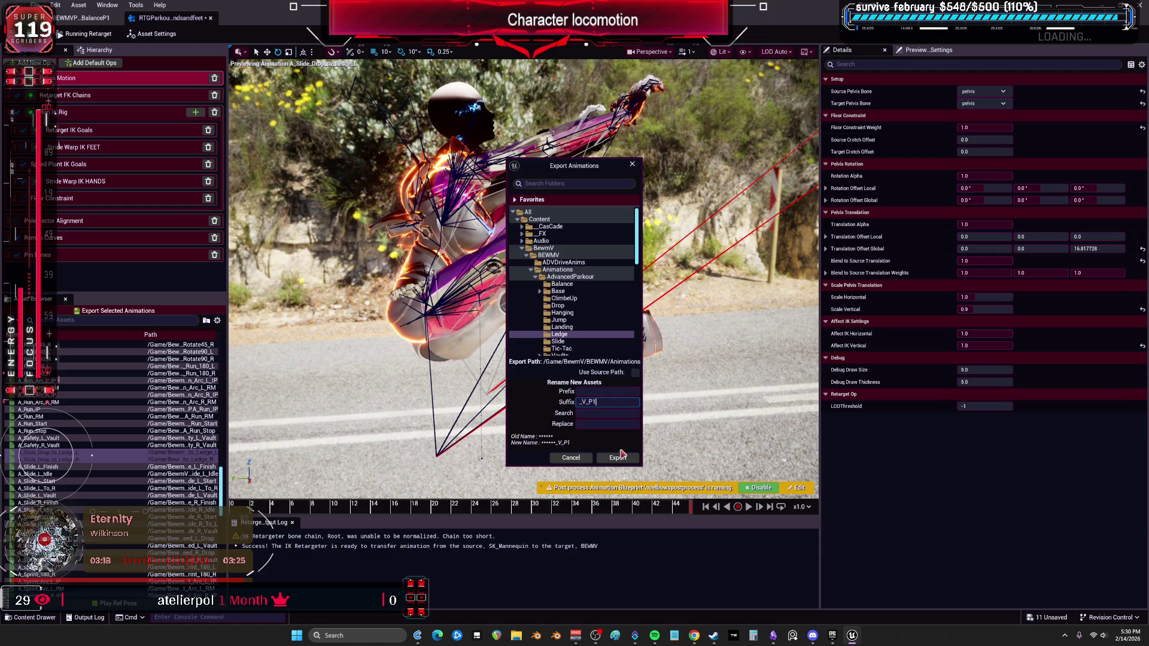
{"action": "left_click", "coordinate": [622, 456]}
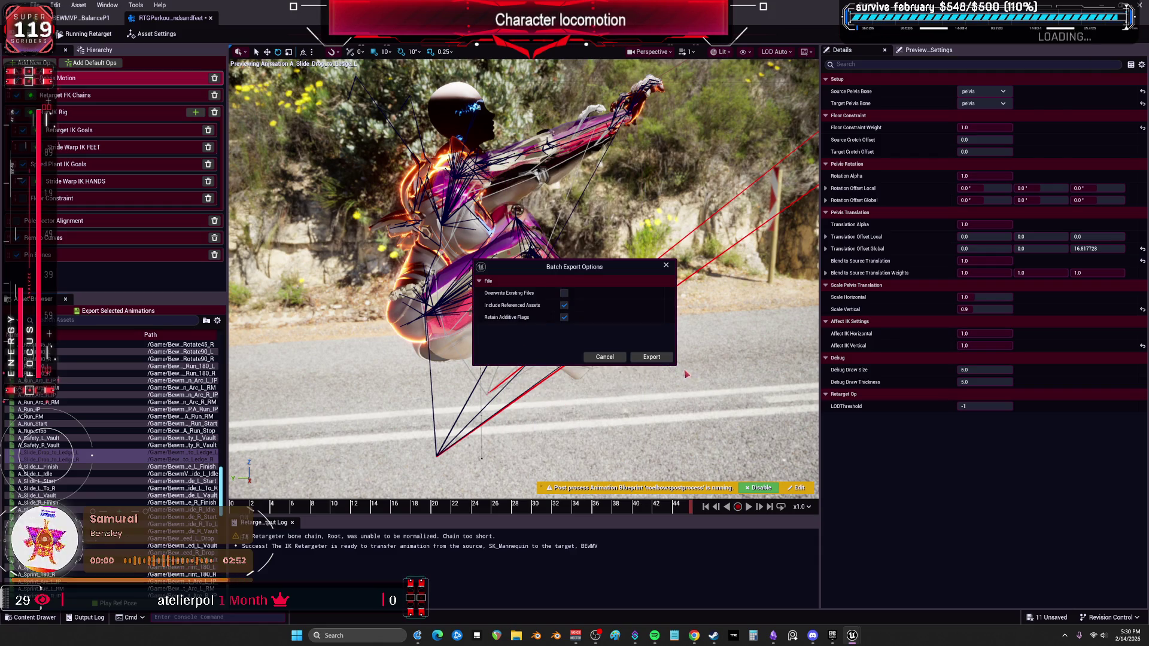
{"action": "left_click", "coordinate": [657, 357]}
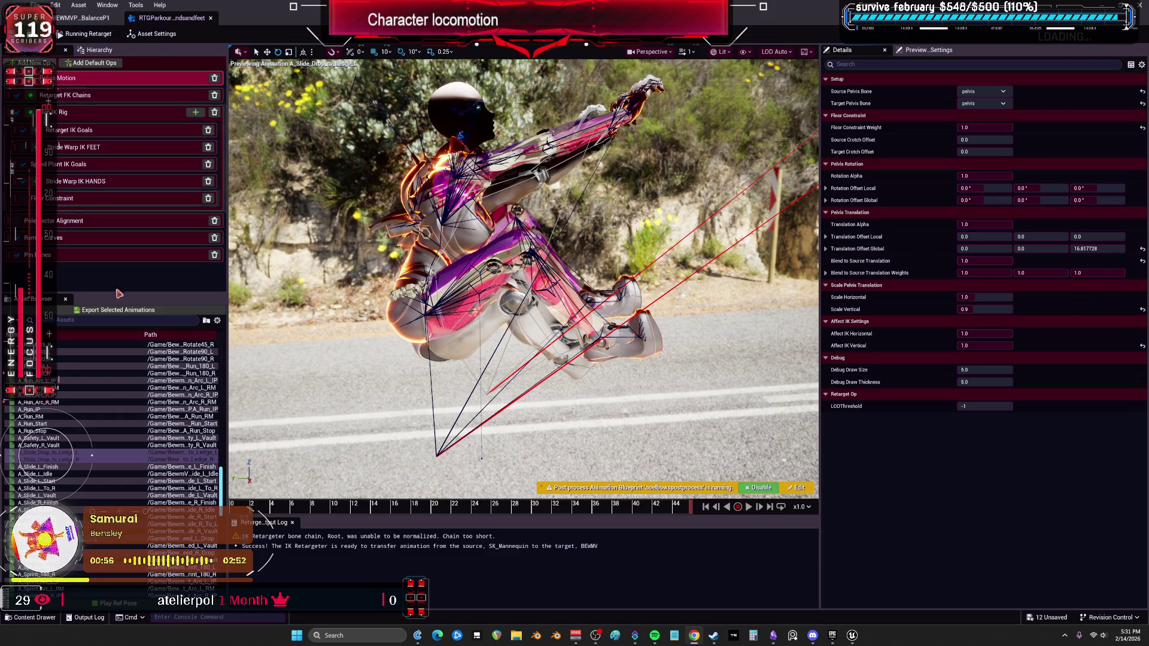
Restore down the maximized retargeter window to reveal the Content Browser
{"action": "key", "text": "super+Down"}
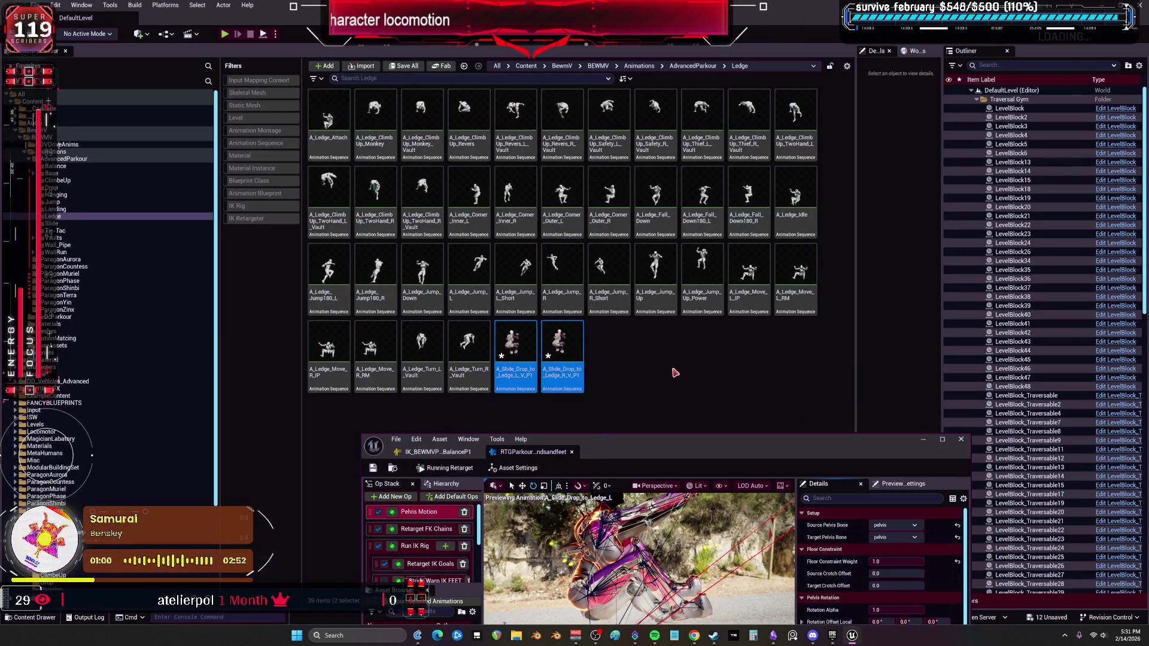
Move A_Slide_Drop_to_Ledge_L_V_P1 and _R_V_P1 from the Ledge folder into the Drop folder
{"action": "left_click", "coordinate": [683, 413]}
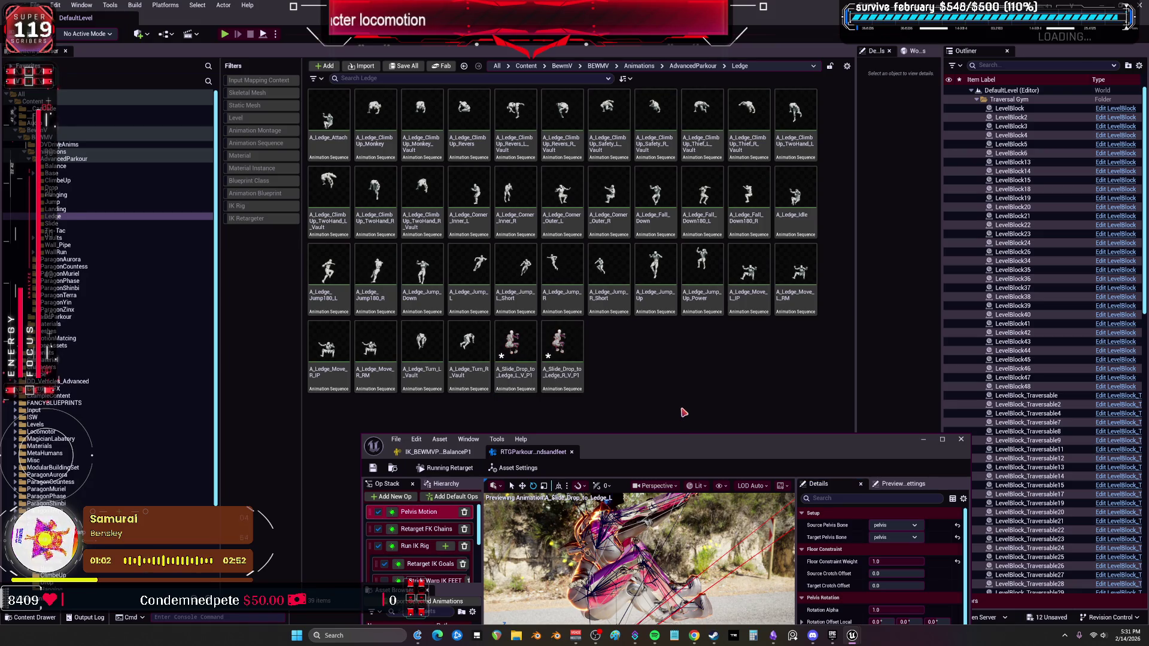
{"action": "left_click", "coordinate": [57, 195]}
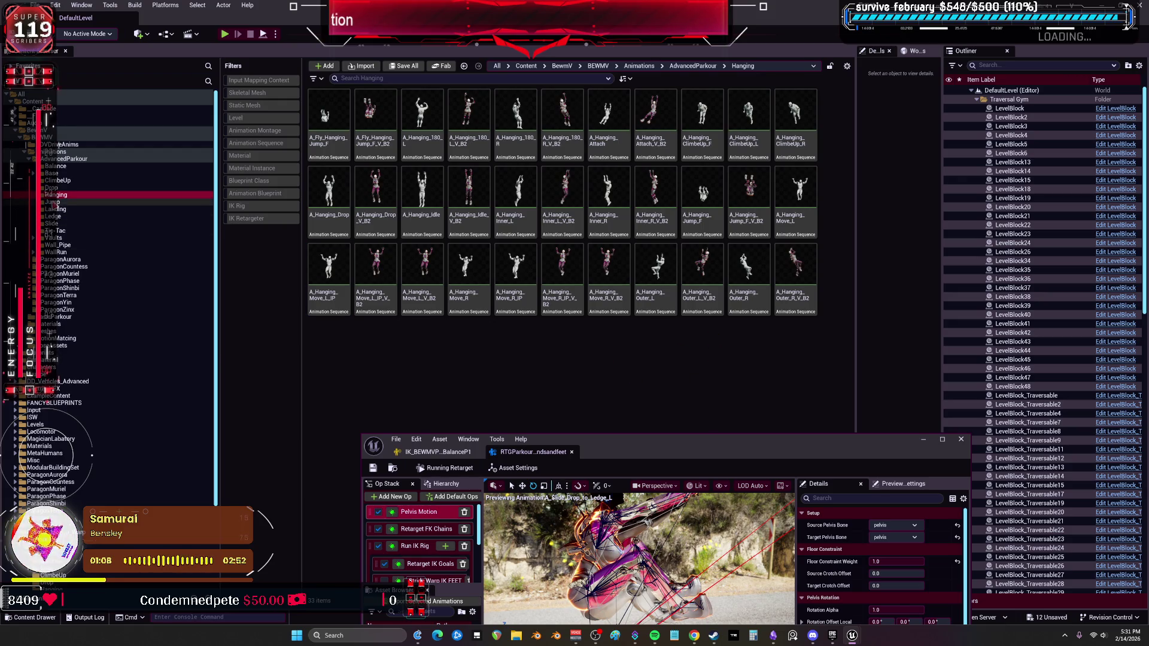
{"action": "key", "text": "Up"}
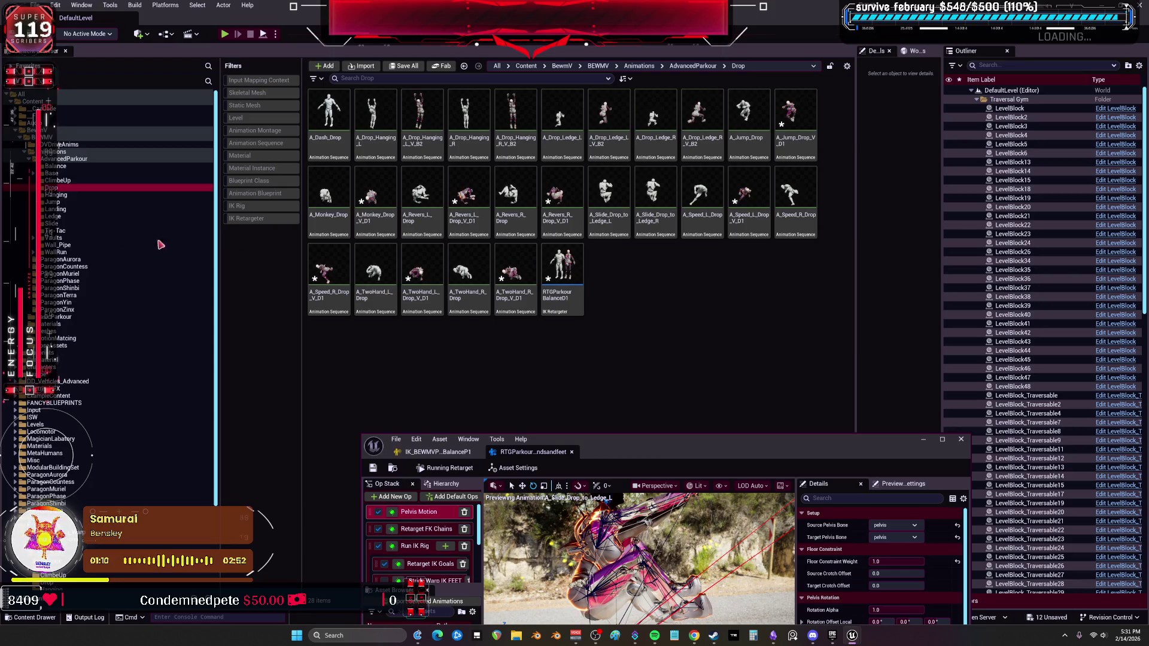
{"action": "left_click", "coordinate": [52, 216]}
{"action": "left_click", "coordinate": [563, 344]}
{"action": "left_click", "coordinate": [518, 349], "text": "shift"}
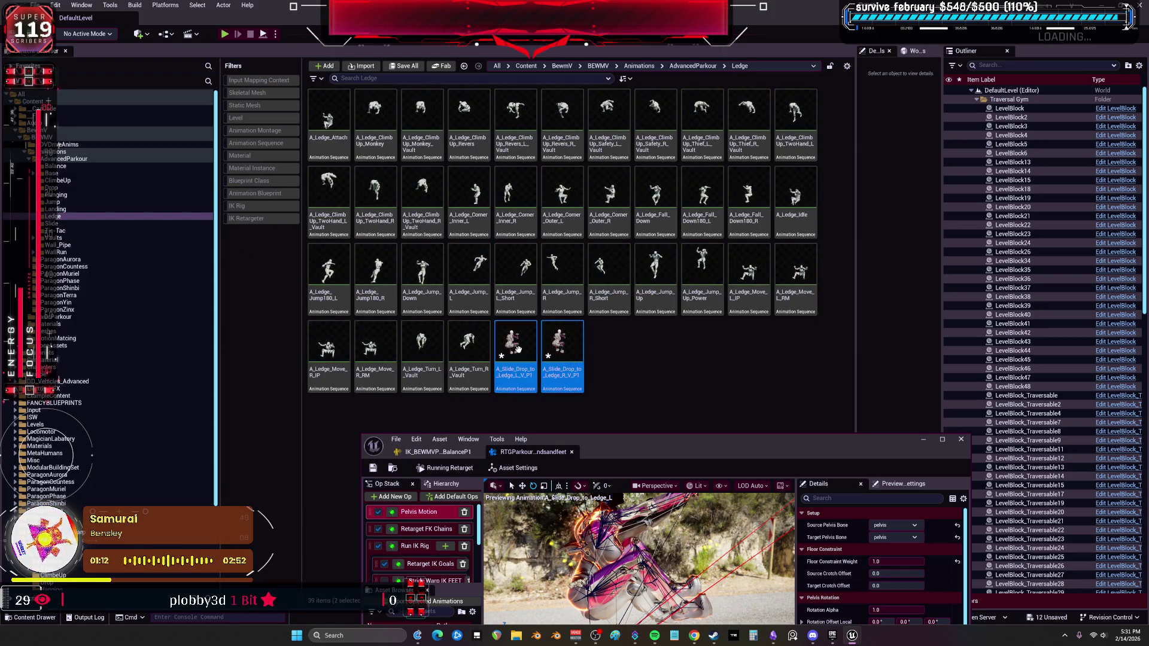
{"action": "mouse_move", "coordinate": [513, 340]}
{"action": "left_mouse_down"}
{"action": "mouse_move", "coordinate": [76, 202]}
{"action": "mouse_move", "coordinate": [505, 359]}
{"action": "left_mouse_up"}
{"action": "left_click", "coordinate": [52, 187]}
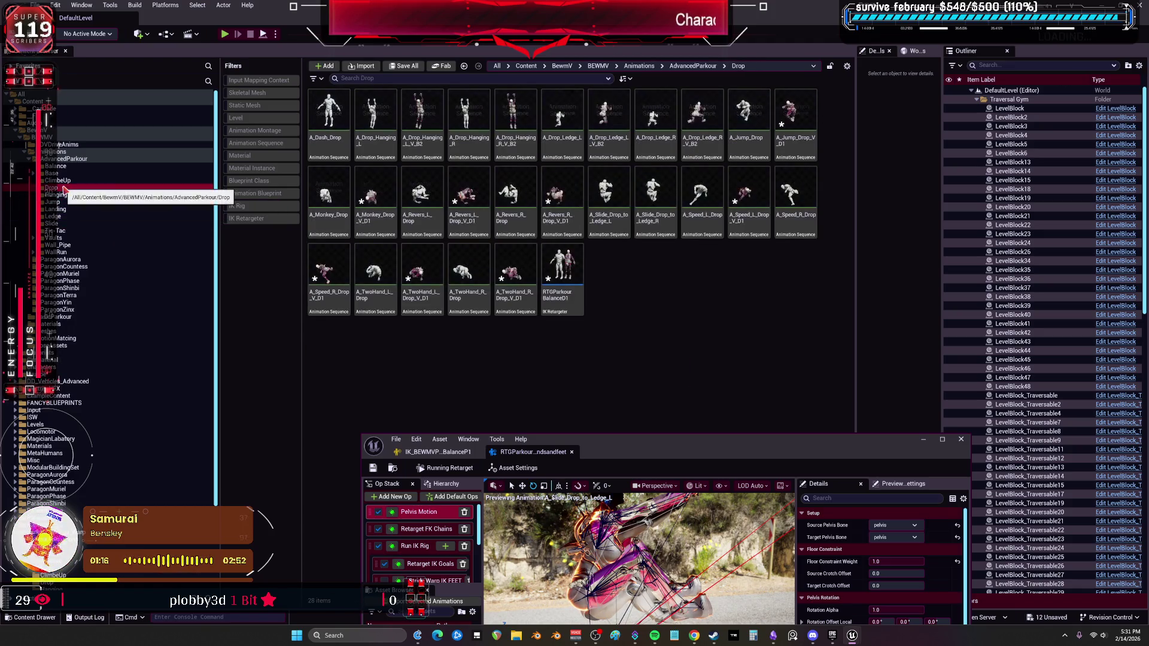
{"action": "left_click", "coordinate": [52, 216]}
{"action": "left_click", "coordinate": [563, 344]}
{"action": "left_click", "coordinate": [518, 350], "text": "ctrl"}
{"action": "mouse_move", "coordinate": [518, 350]}
{"action": "left_mouse_down"}
{"action": "mouse_move", "coordinate": [179, 209]}
{"action": "mouse_move", "coordinate": [63, 200]}
{"action": "mouse_move", "coordinate": [81, 217]}
{"action": "left_mouse_up"}
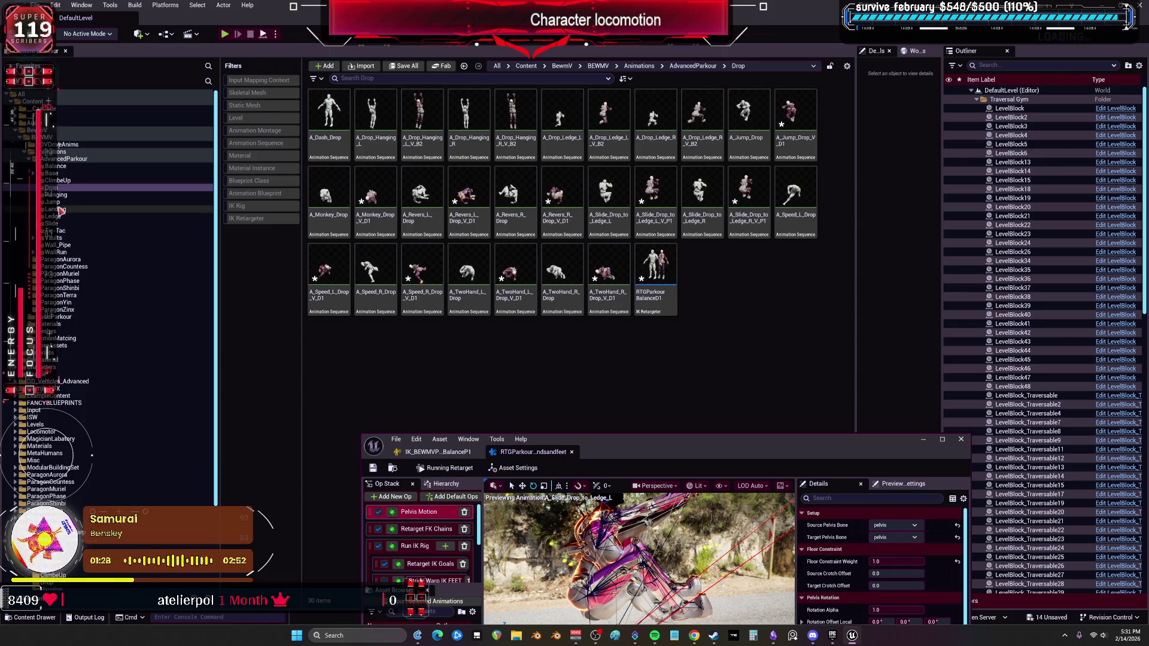
Check the Slide and Ledge folders, confirm the pending operation, and Save All
{"action": "left_click", "coordinate": [60, 224]}
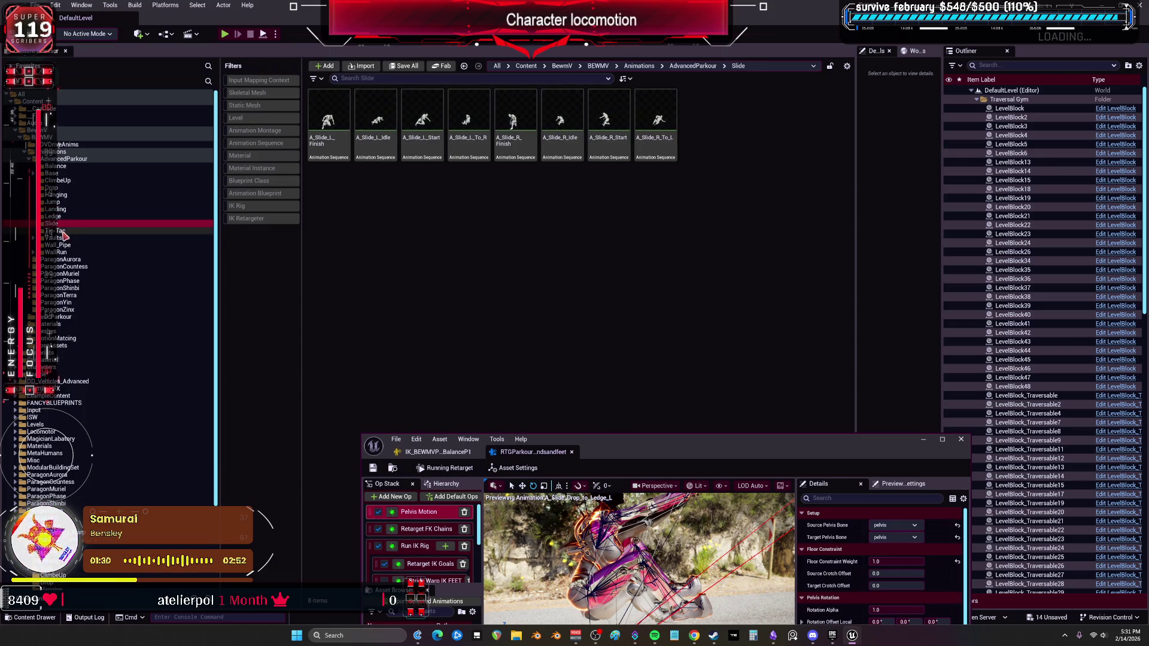
{"action": "left_click", "coordinate": [53, 216]}
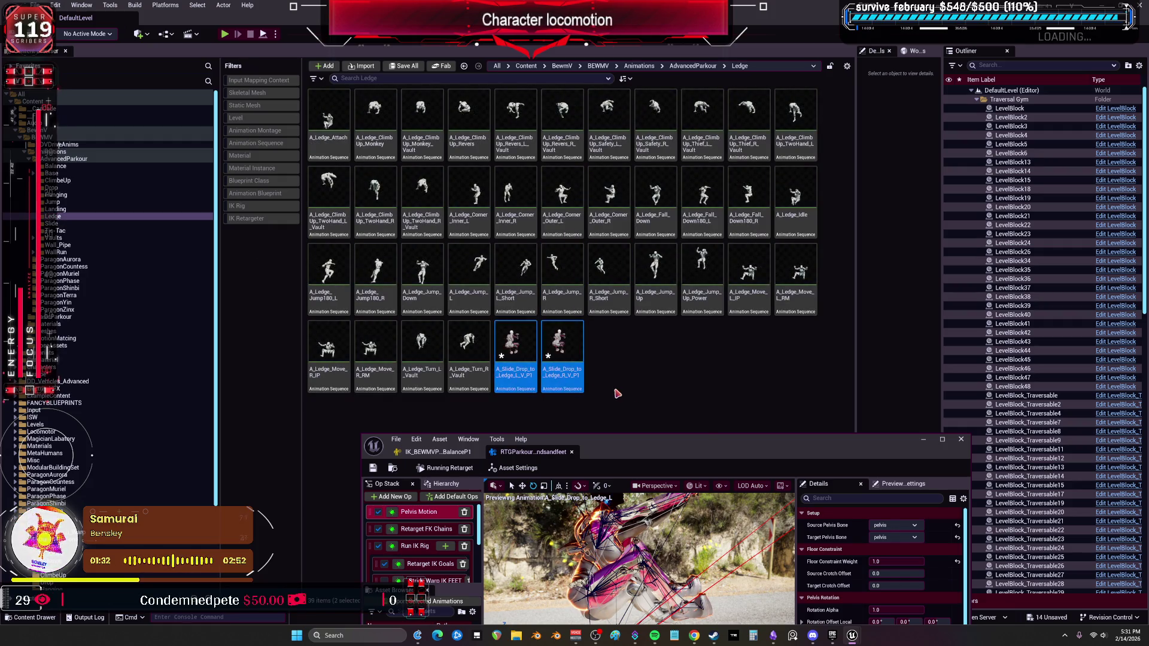
{"action": "left_click", "coordinate": [553, 466]}
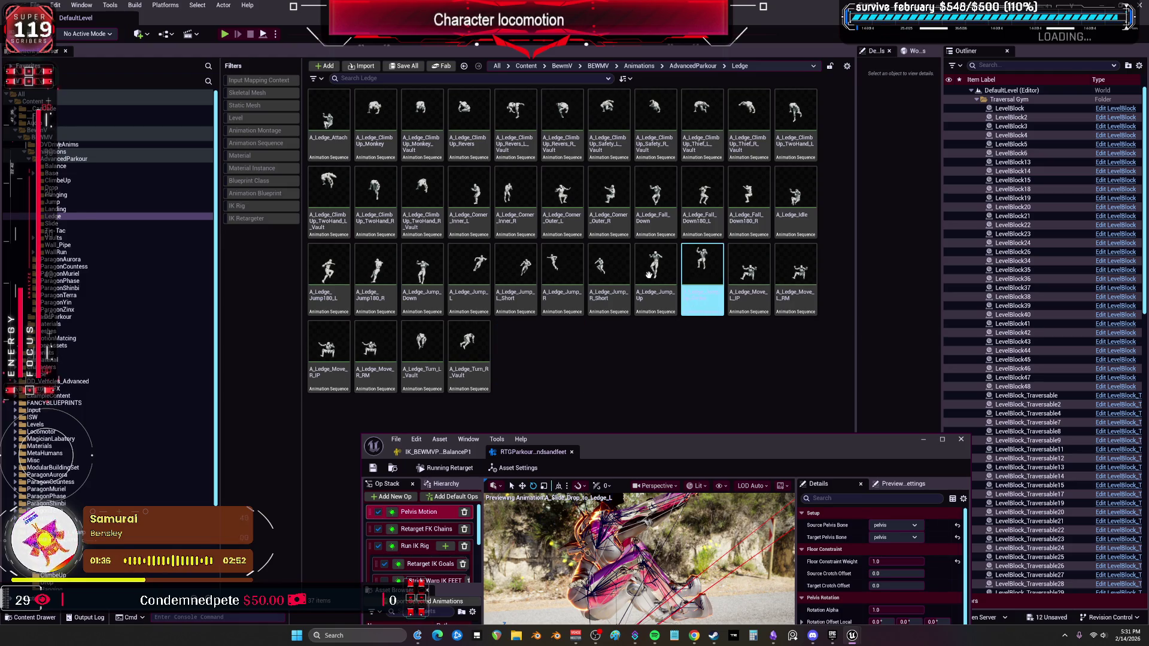
{"action": "left_click", "coordinate": [36, 5]}
{"action": "left_click", "coordinate": [77, 115]}
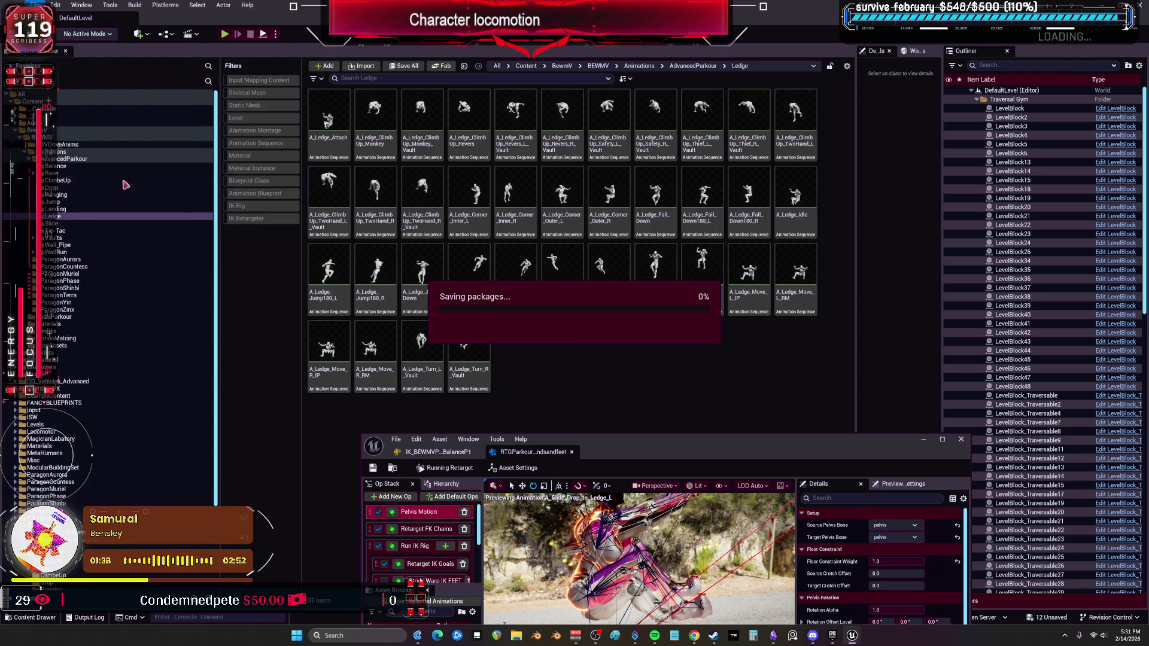
Reposition the retargeter window and maximize it to fill the screen
{"action": "mouse_move", "coordinate": [636, 445]}
{"action": "left_mouse_down"}
{"action": "mouse_move", "coordinate": [647, 366]}
{"action": "mouse_move", "coordinate": [693, 266]}
{"action": "mouse_move", "coordinate": [716, 332]}
{"action": "mouse_move", "coordinate": [705, 327]}
{"action": "left_mouse_up"}
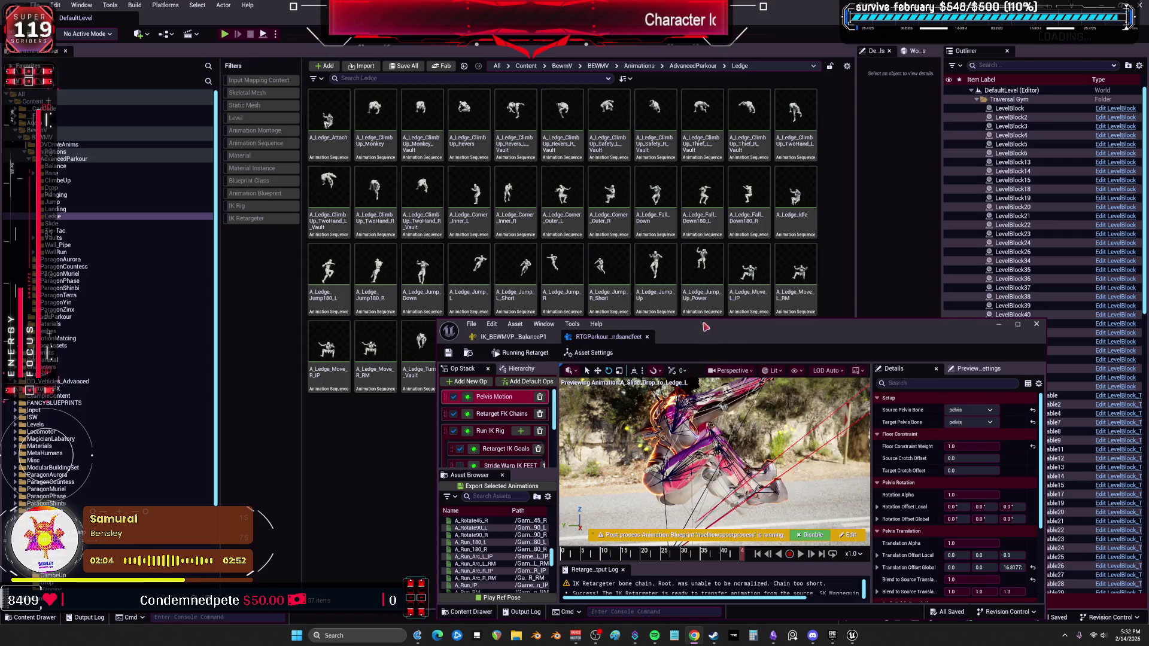
{"action": "left_click_drag", "start_coordinate": [727, 339], "coordinate": [608, 388]}
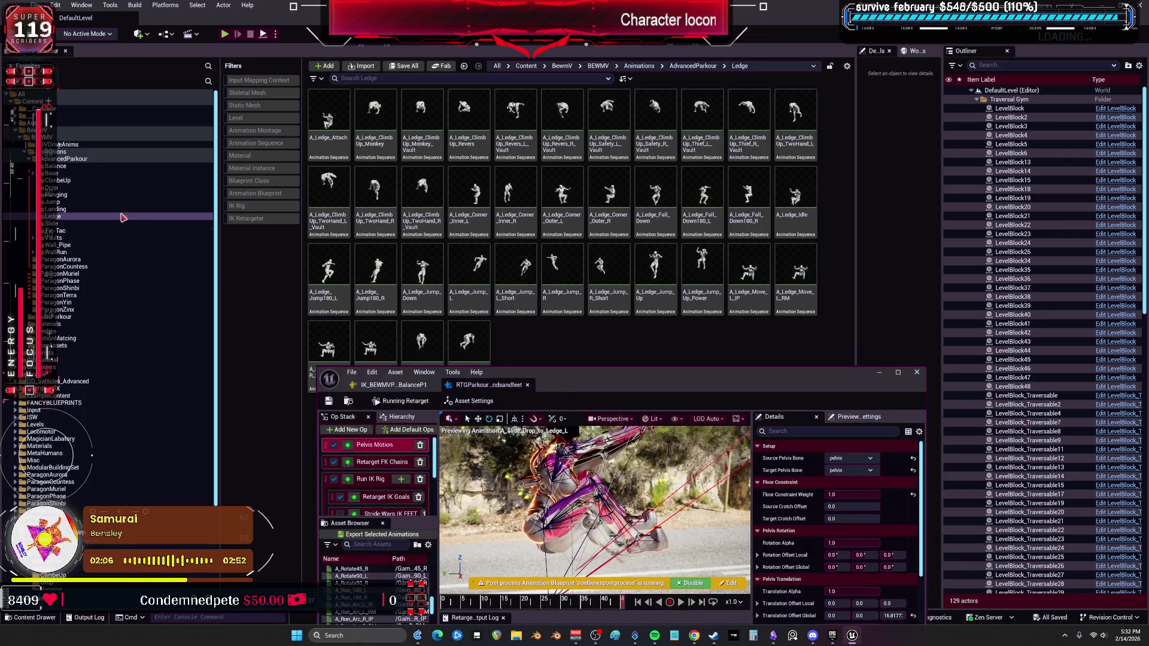
{"action": "left_click", "coordinate": [329, 197]}
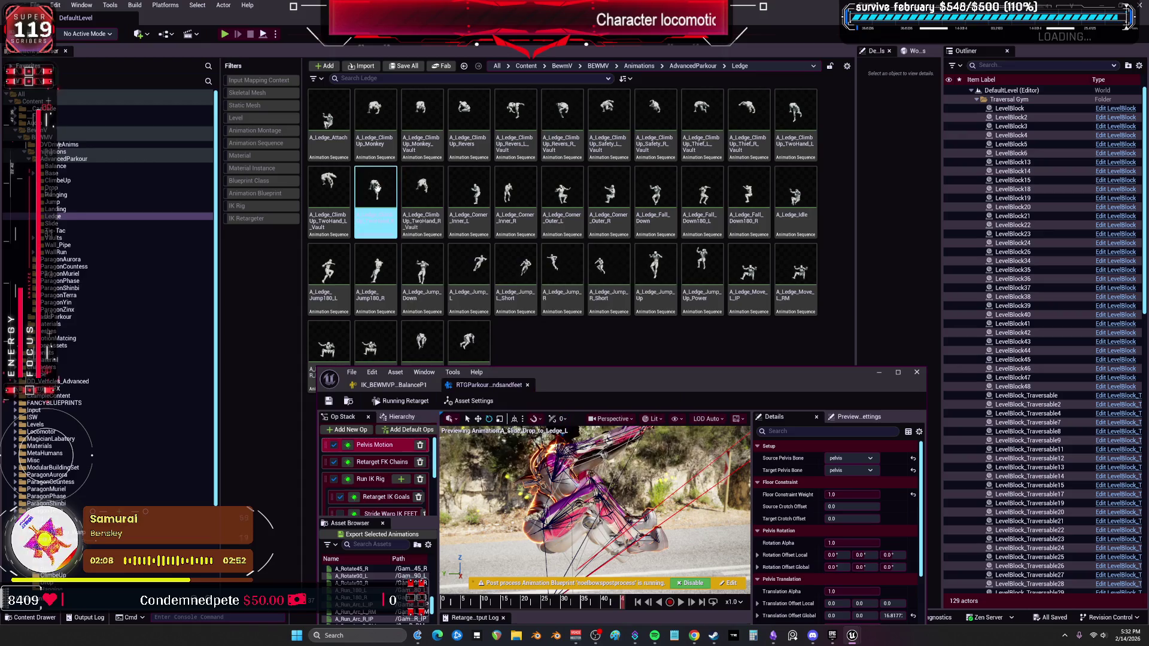
{"action": "double_click", "coordinate": [597, 377]}
Play A_Ledge_Attach, pause and scrub it back, then show the Retarget IK Goals settings
{"action": "scroll", "coordinate": [96, 456], "scroll_direction": "up", "scroll_amount": 4}
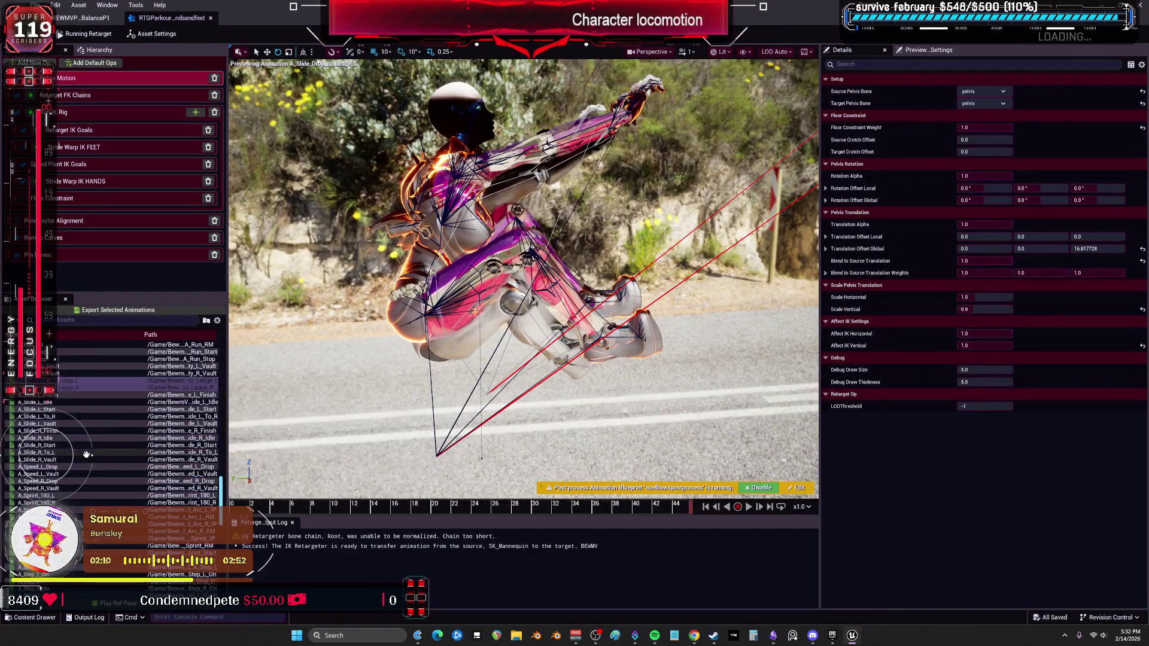
{"action": "scroll", "coordinate": [100, 456], "scroll_direction": "up", "scroll_amount": 5}
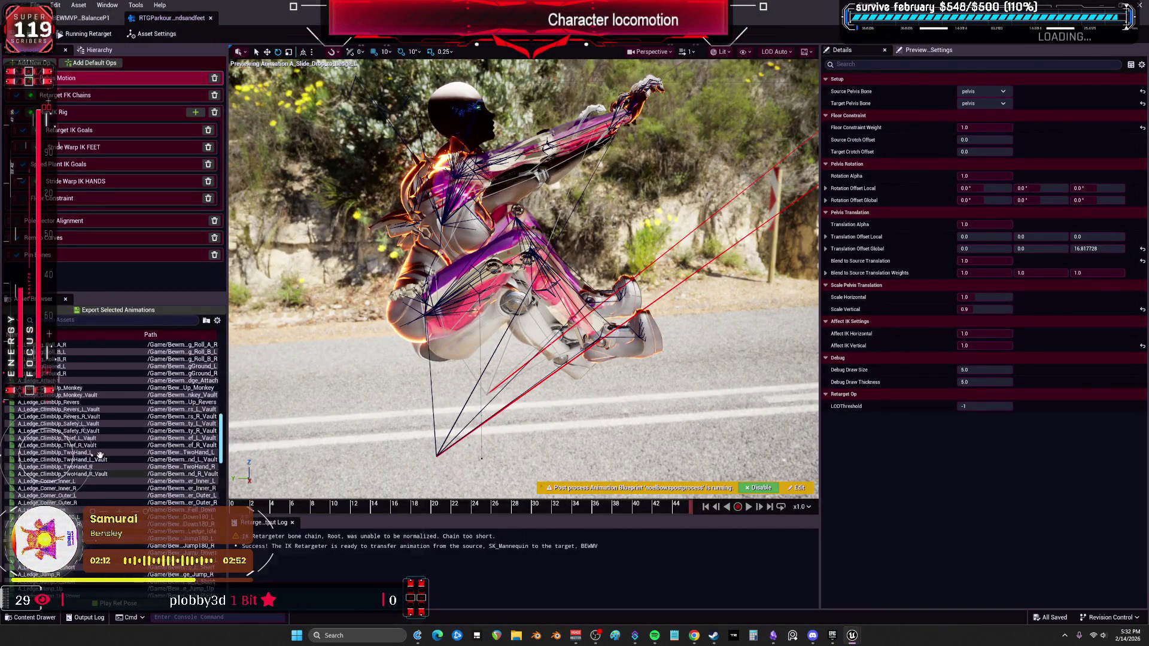
{"action": "left_click", "coordinate": [57, 395]}
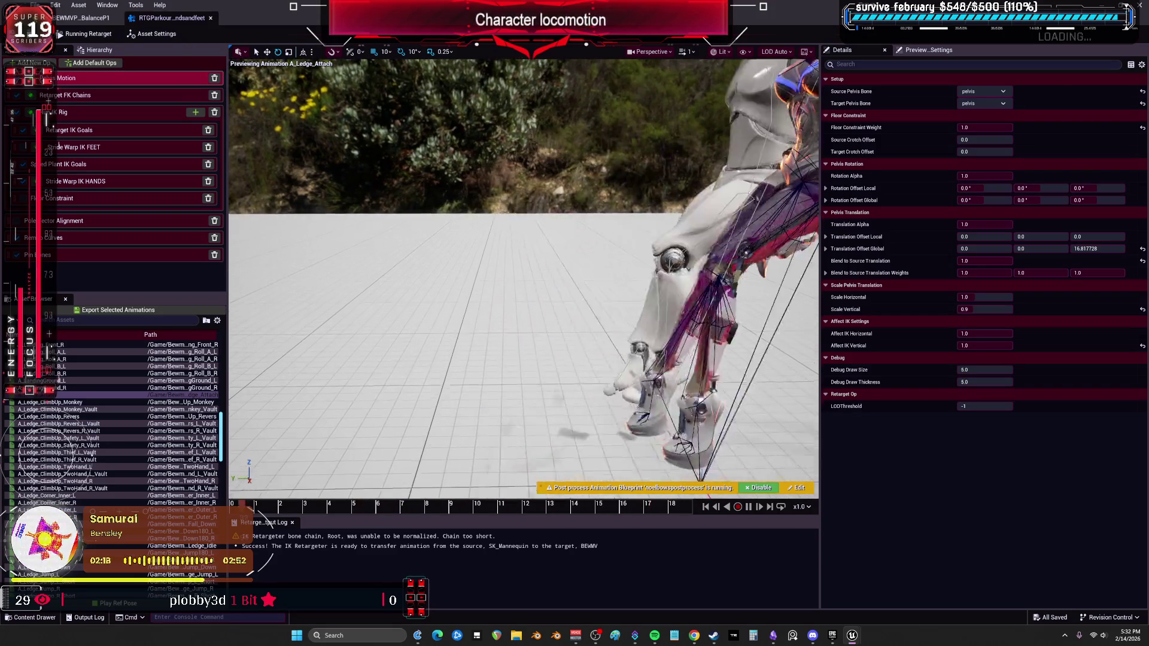
{"action": "key", "text": "space"}
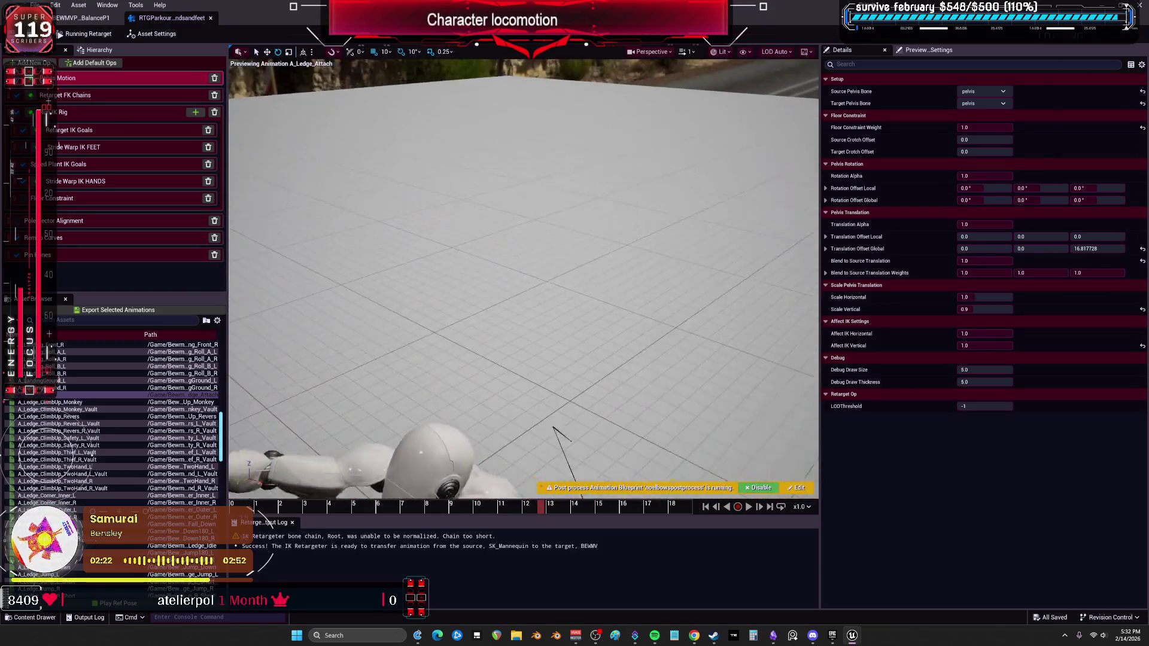
{"action": "mouse_move", "coordinate": [542, 507]}
{"action": "left_mouse_down"}
{"action": "mouse_move", "coordinate": [353, 506]}
{"action": "mouse_move", "coordinate": [510, 471]}
{"action": "left_mouse_up"}
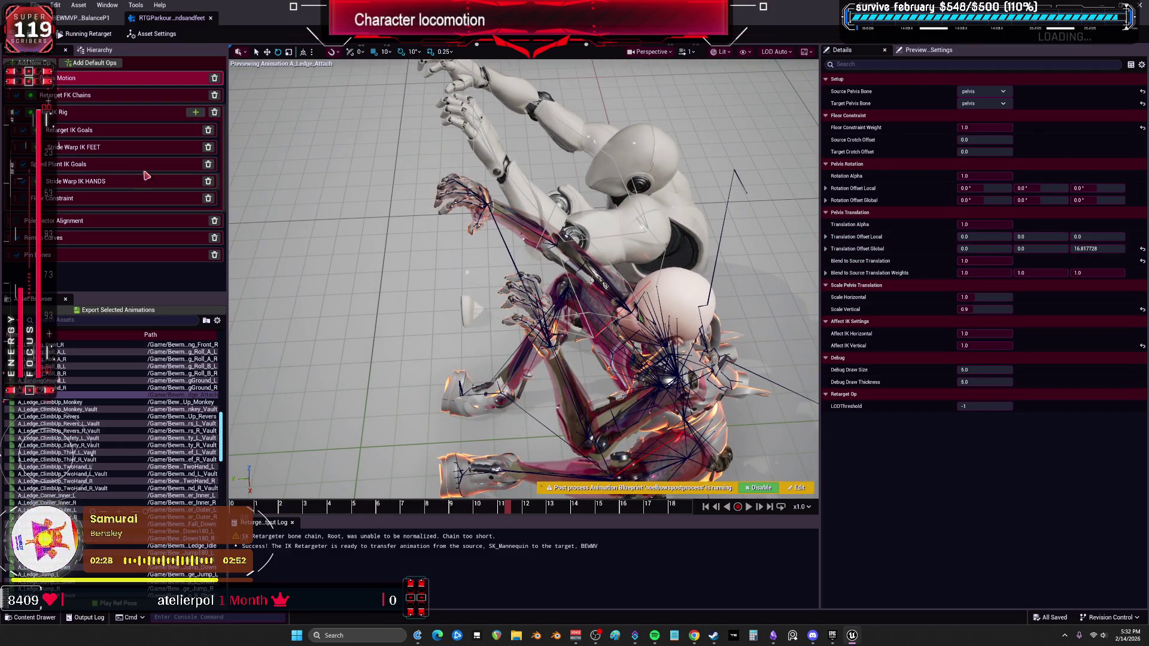
{"action": "left_click", "coordinate": [83, 133]}
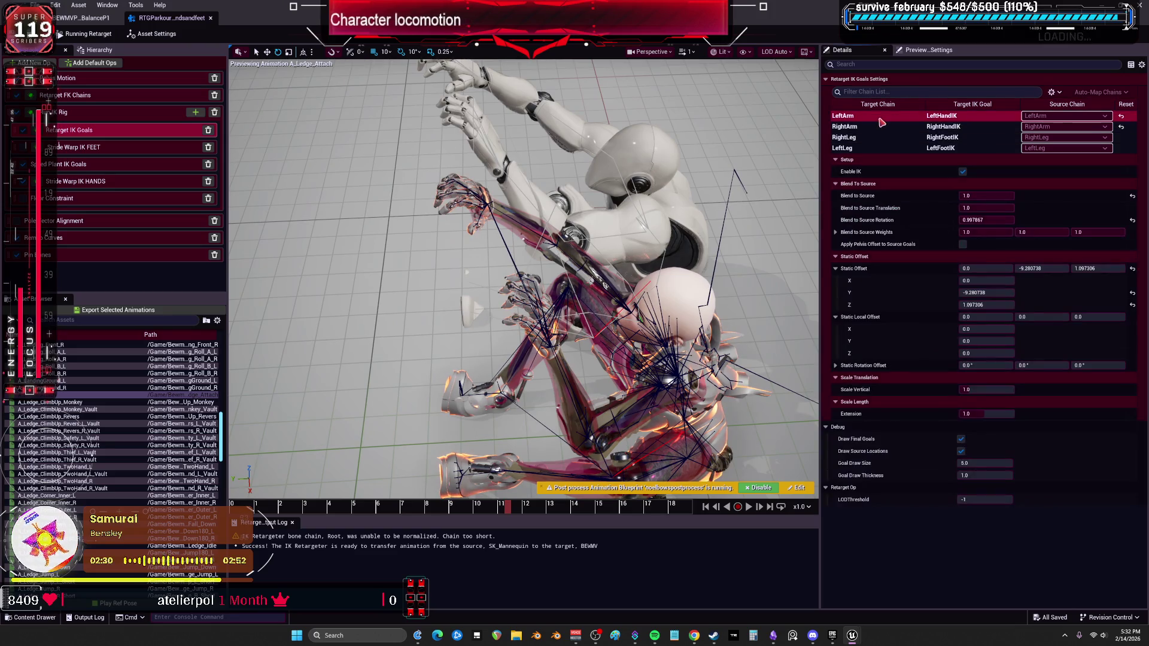
Reset LeftArm static offsets Y and Z and set its Blend to Source Rotation to 1.0
{"action": "left_click", "coordinate": [1133, 306]}
{"action": "left_click", "coordinate": [1132, 295]}
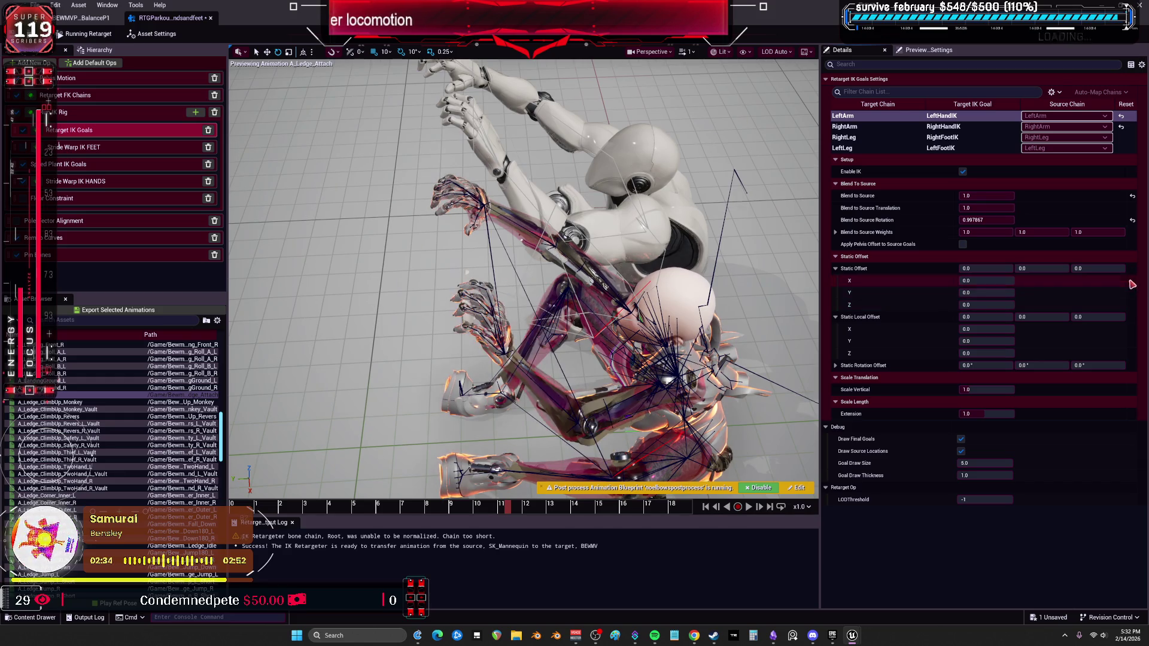
{"action": "left_click", "coordinate": [1133, 223]}
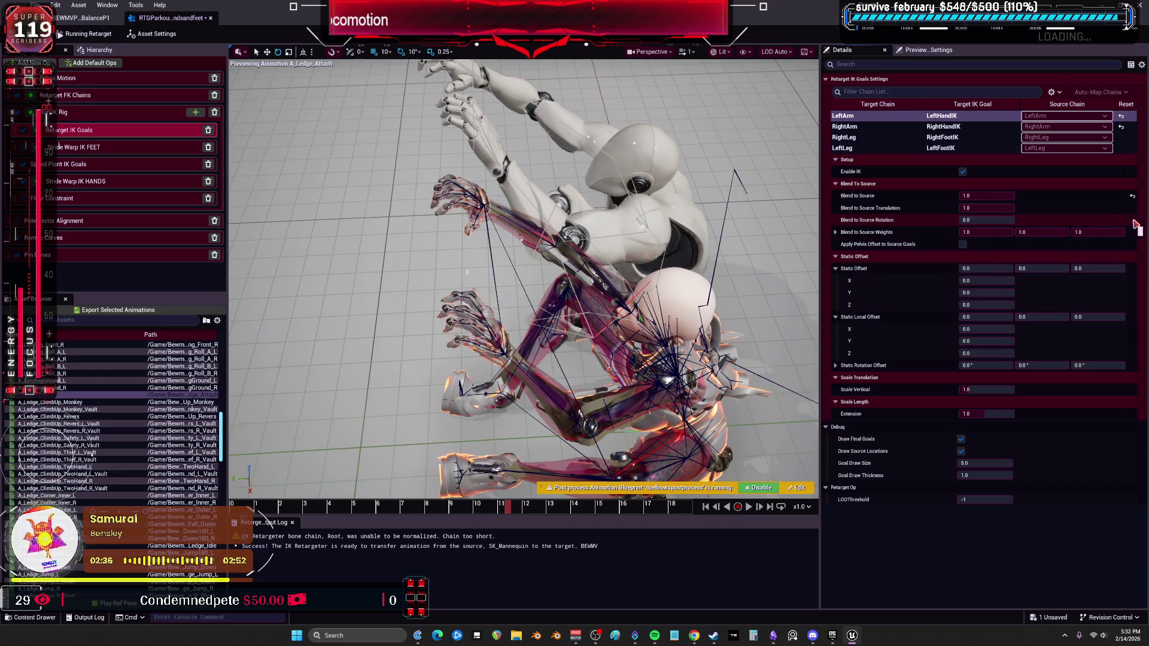
{"action": "mouse_move", "coordinate": [974, 219]}
{"action": "left_mouse_down"}
{"action": "mouse_move", "coordinate": [1017, 220]}
{"action": "mouse_move", "coordinate": [931, 219]}
{"action": "left_mouse_up"}
Zero RightArm static offset Z, set Blend to Source Rotation near 0.86 and offset Y to -6.62
{"action": "left_click", "coordinate": [925, 128]}
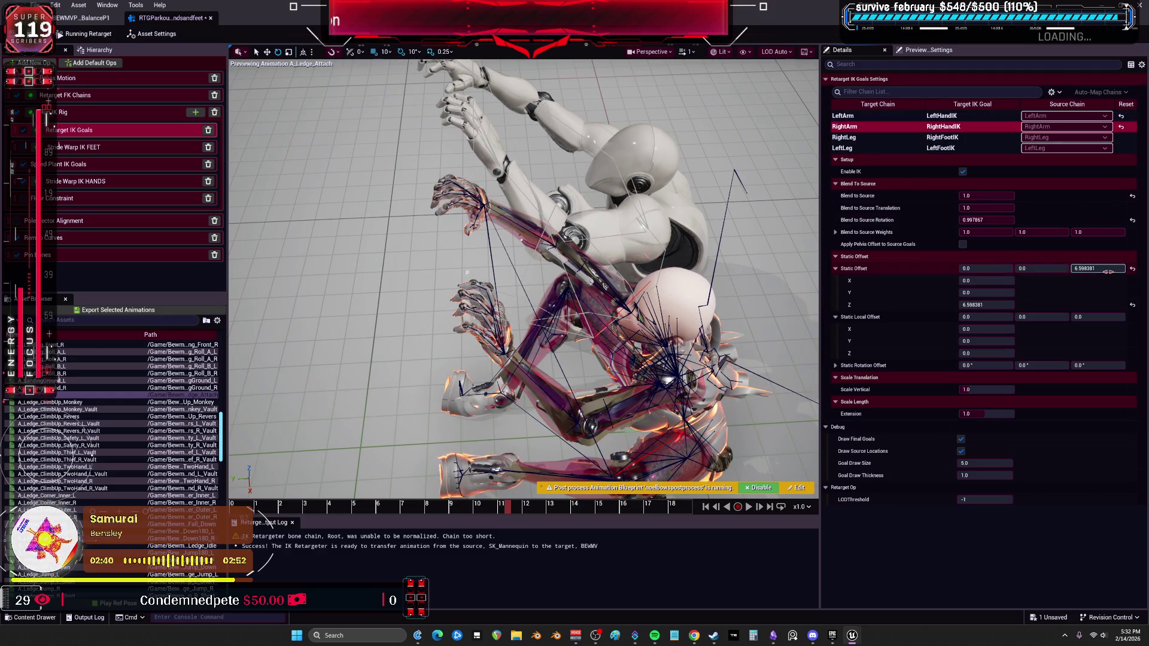
{"action": "left_click", "coordinate": [1132, 268]}
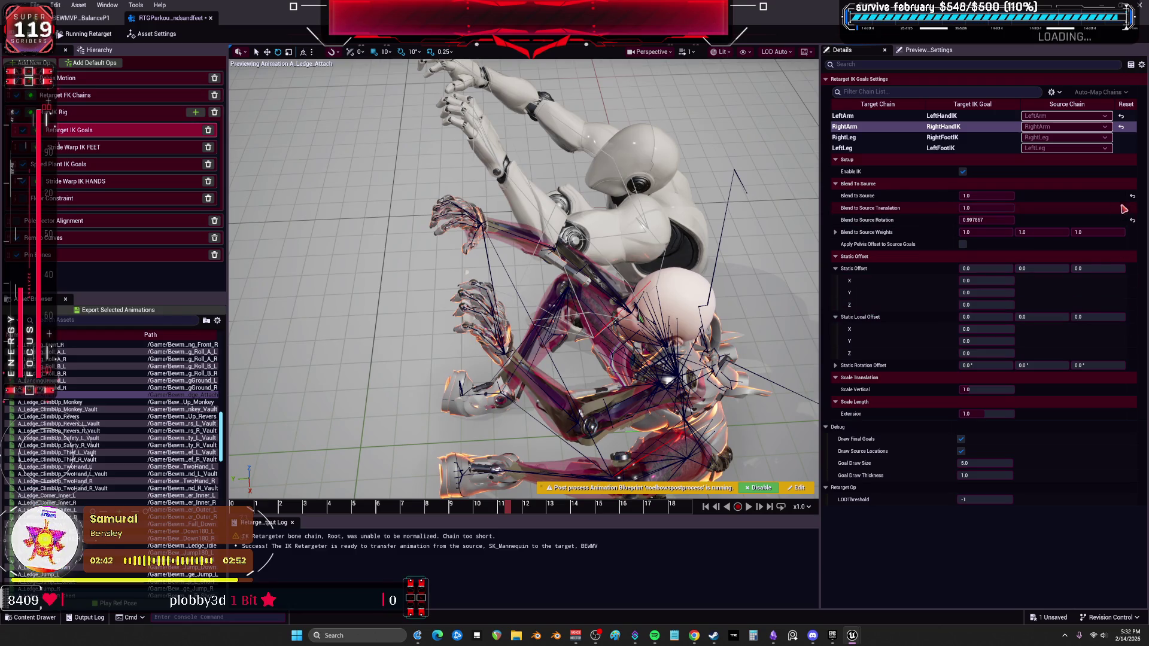
{"action": "left_click_drag", "start_coordinate": [988, 220], "coordinate": [958, 220]}
{"action": "left_click_drag", "start_coordinate": [504, 232], "coordinate": [428, 244]}
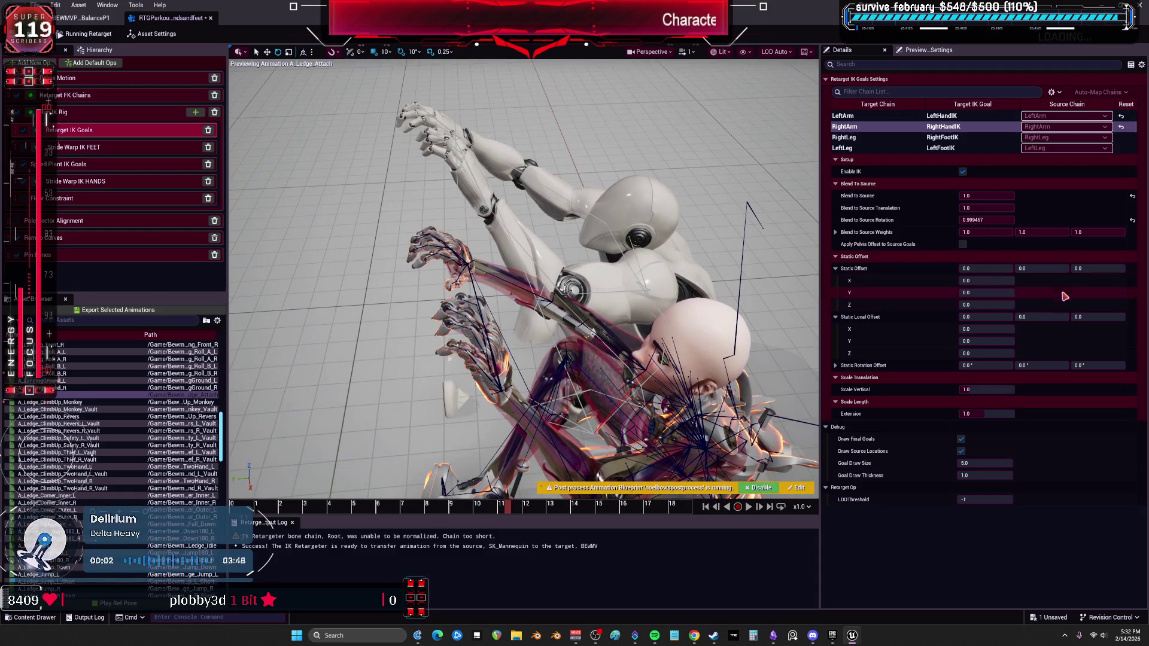
{"action": "mouse_move", "coordinate": [1042, 268]}
{"action": "left_mouse_down"}
{"action": "mouse_move", "coordinate": [1023, 268]}
{"action": "mouse_move", "coordinate": [1072, 268]}
{"action": "left_mouse_up"}
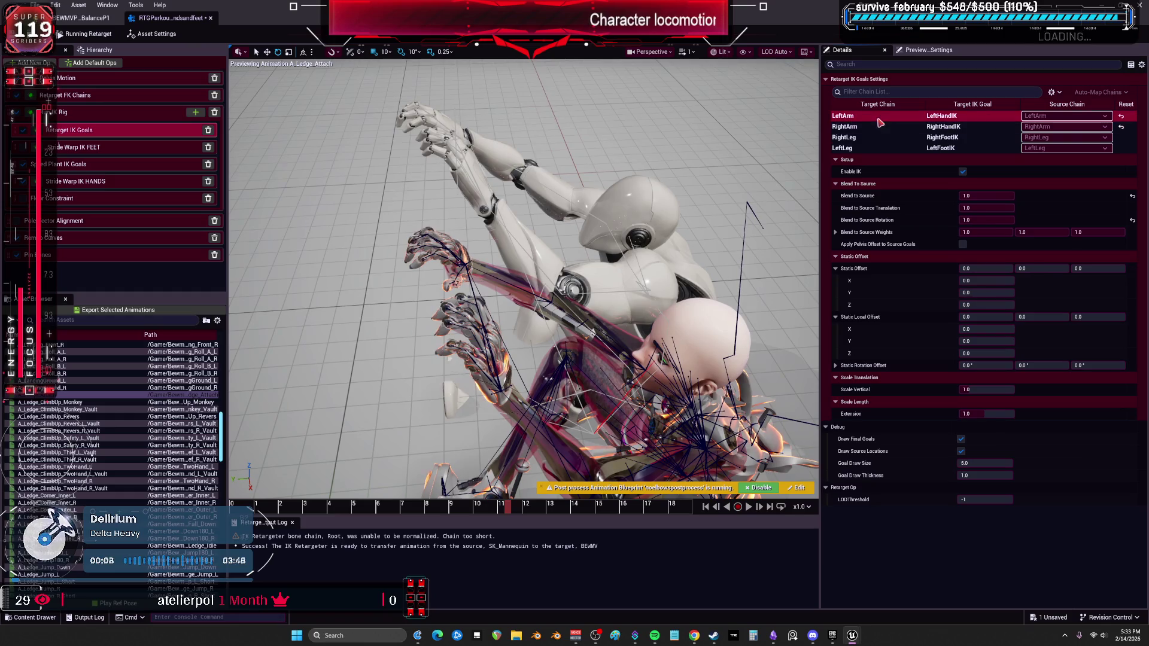
Raise the LeftArm static offset Y to about 17.96
{"action": "left_click", "coordinate": [843, 115]}
{"action": "left_click_drag", "start_coordinate": [1042, 268], "coordinate": [1068, 268]}
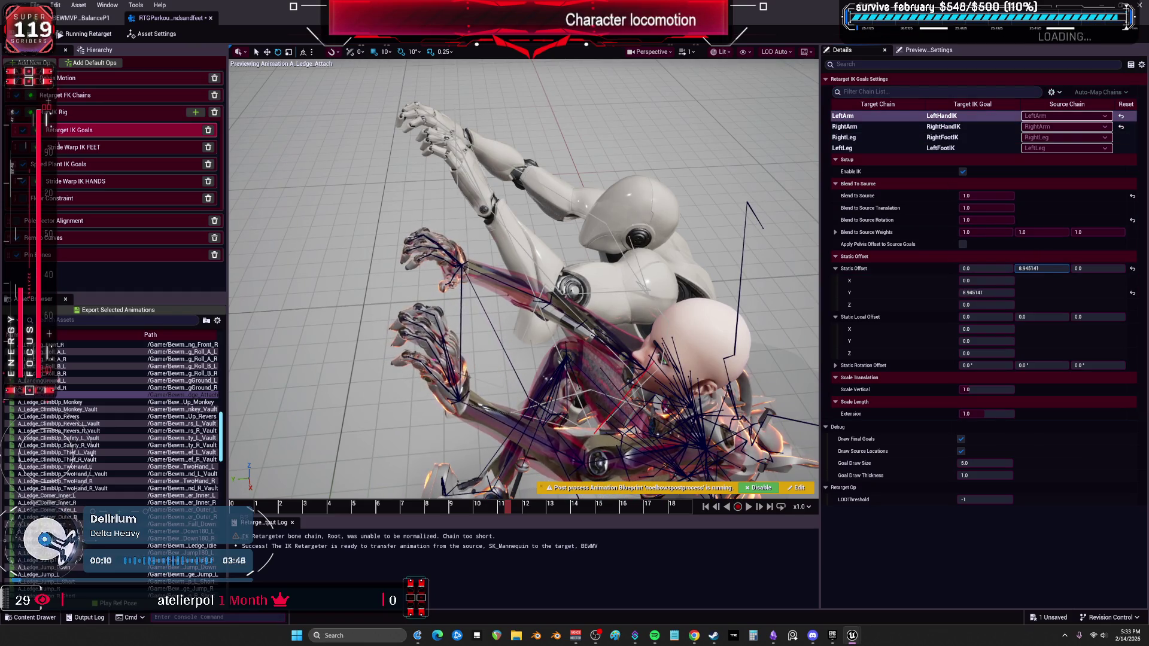
{"action": "mouse_move", "coordinate": [429, 215]}
{"action": "left_mouse_down"}
{"action": "mouse_move", "coordinate": [407, 171]}
{"action": "mouse_move", "coordinate": [412, 224]}
{"action": "mouse_move", "coordinate": [408, 197]}
{"action": "left_mouse_up"}
{"action": "left_click_drag", "start_coordinate": [1011, 232], "coordinate": [1013, 232]}
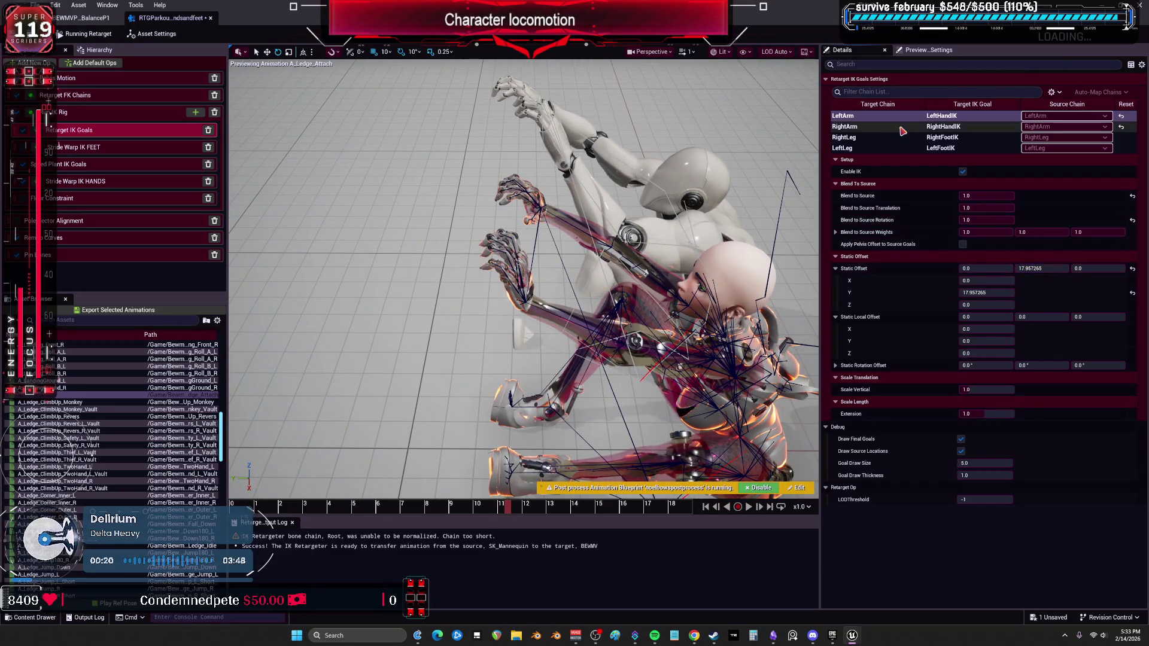
Raise RightArm static offset Y to 6.295279 and preview A_Ledge_ClimbUp_Monkey
{"action": "left_click", "coordinate": [844, 127]}
{"action": "left_click_drag", "start_coordinate": [1041, 268], "coordinate": [1053, 268]}
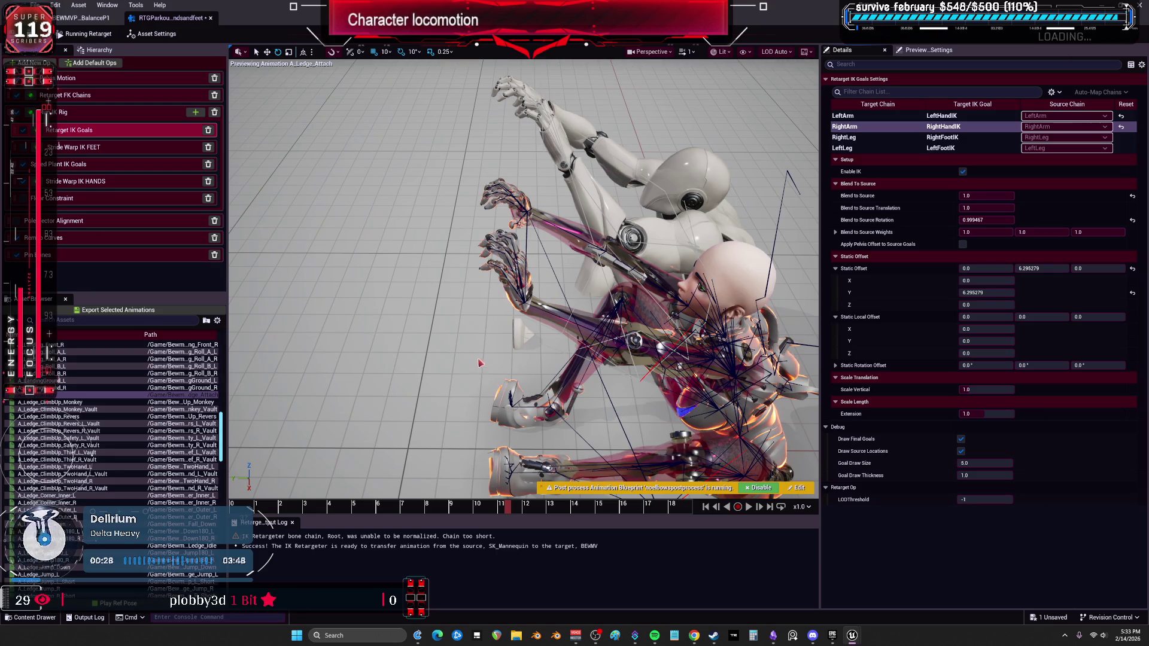
{"action": "key", "text": "Down"}
{"action": "left_click_drag", "start_coordinate": [568, 356], "coordinate": [567, 389]}
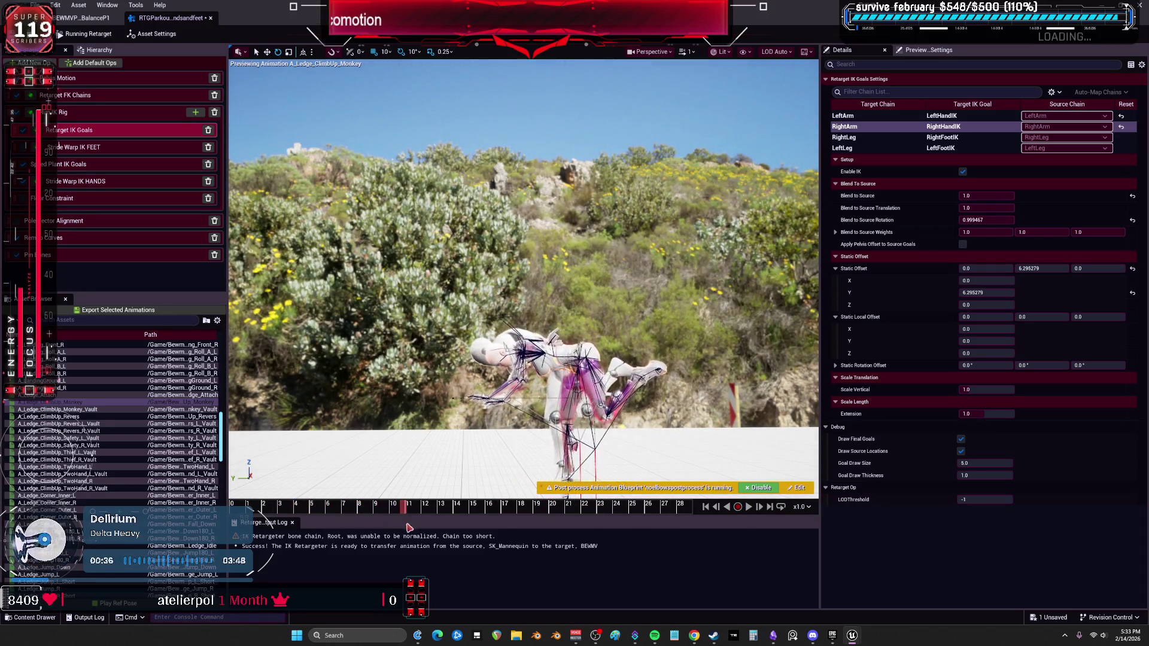
Frame the climbing character and preview A_Ledge_ClimbUp_Monkey_Vault and A_Ledge_ClimbUp_Revers
{"action": "mouse_move", "coordinate": [526, 383]}
{"action": "left_mouse_down"}
{"action": "mouse_move", "coordinate": [526, 335]}
{"action": "mouse_move", "coordinate": [527, 359]}
{"action": "mouse_move", "coordinate": [485, 359]}
{"action": "mouse_move", "coordinate": [485, 335]}
{"action": "left_mouse_up"}
{"action": "left_click_drag", "start_coordinate": [650, 383], "coordinate": [650, 409]}
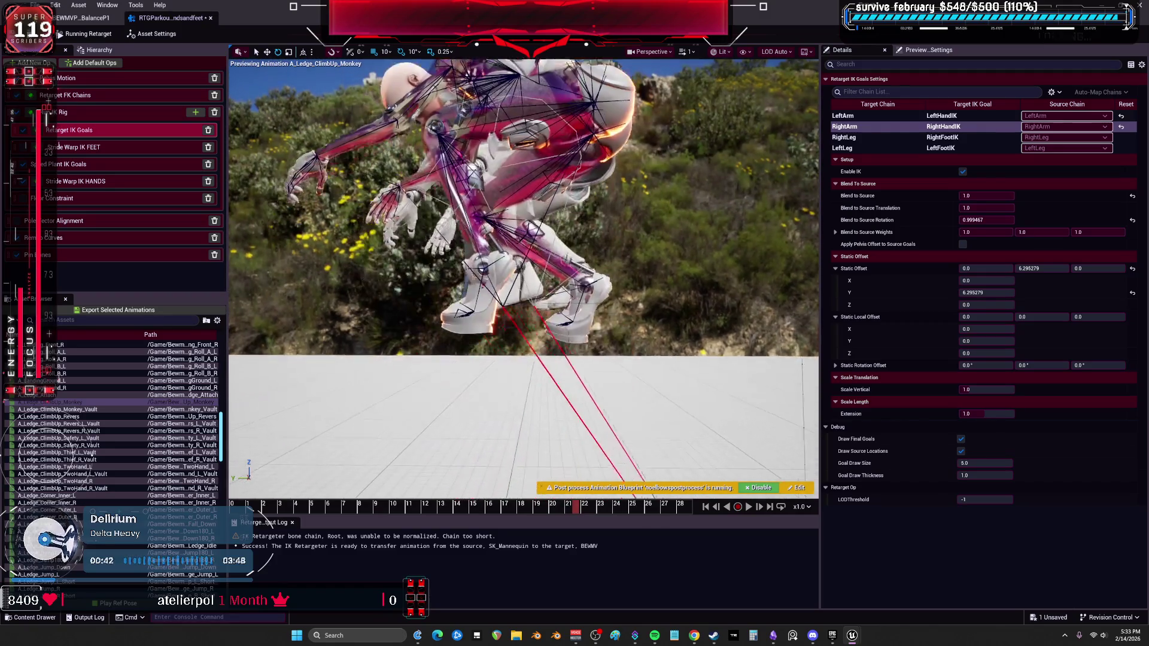
{"action": "mouse_move", "coordinate": [577, 509]}
{"action": "left_mouse_down"}
{"action": "mouse_move", "coordinate": [419, 507]}
{"action": "mouse_move", "coordinate": [691, 507]}
{"action": "mouse_move", "coordinate": [644, 516]}
{"action": "left_mouse_up"}
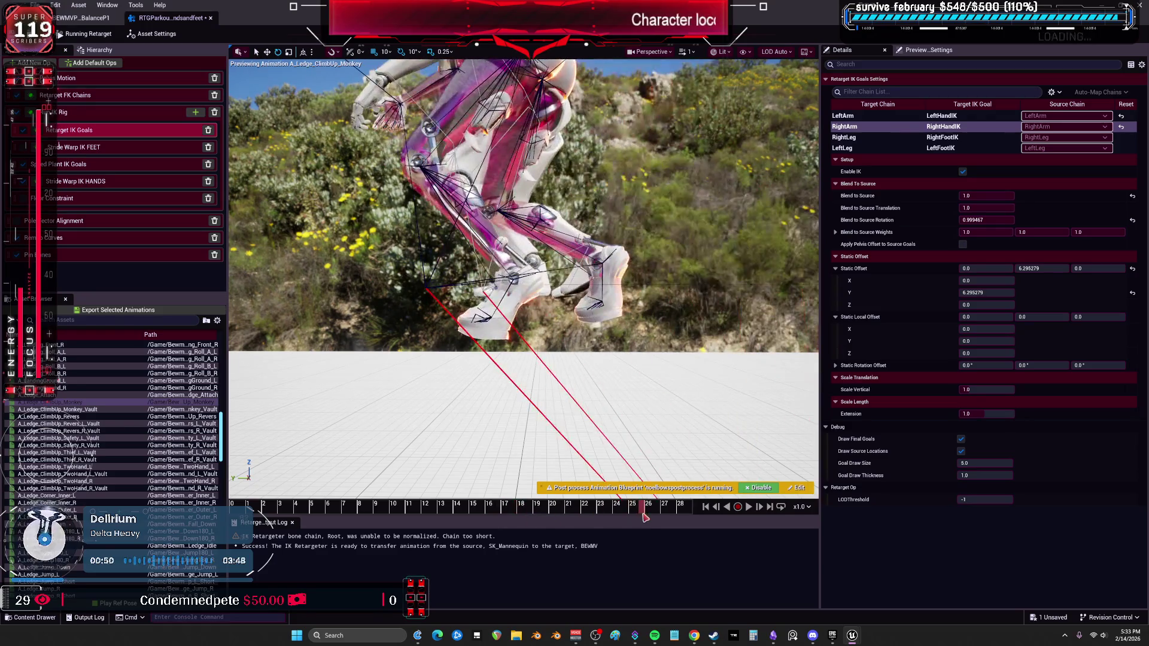
{"action": "key", "text": "Down"}
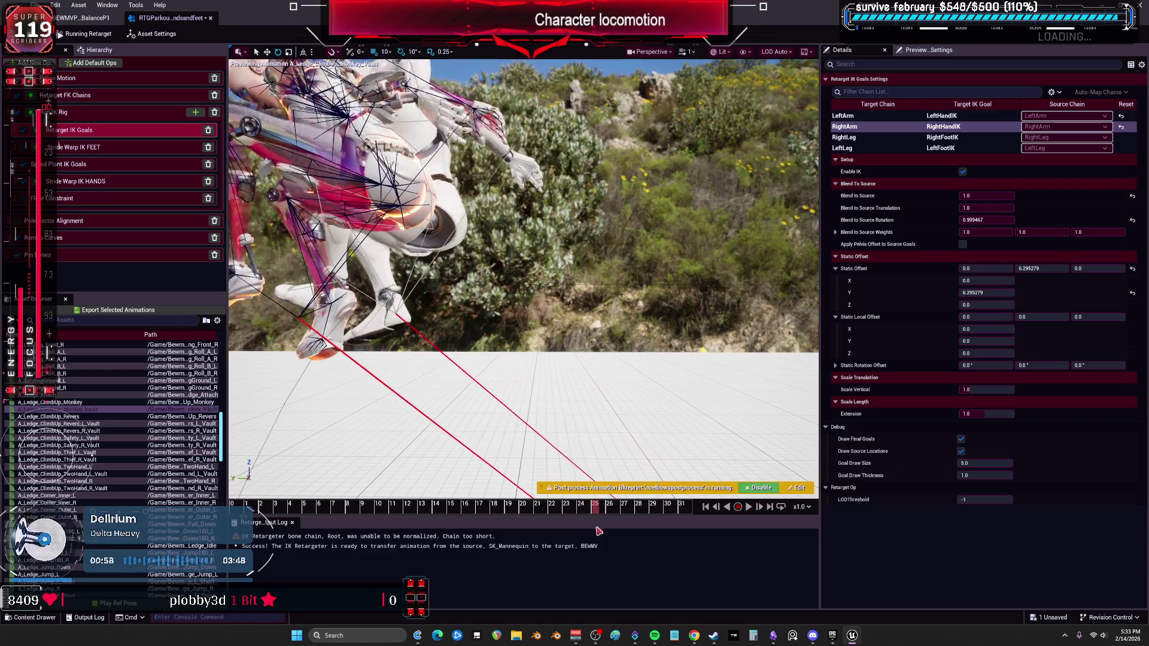
{"action": "left_click", "coordinate": [54, 416]}
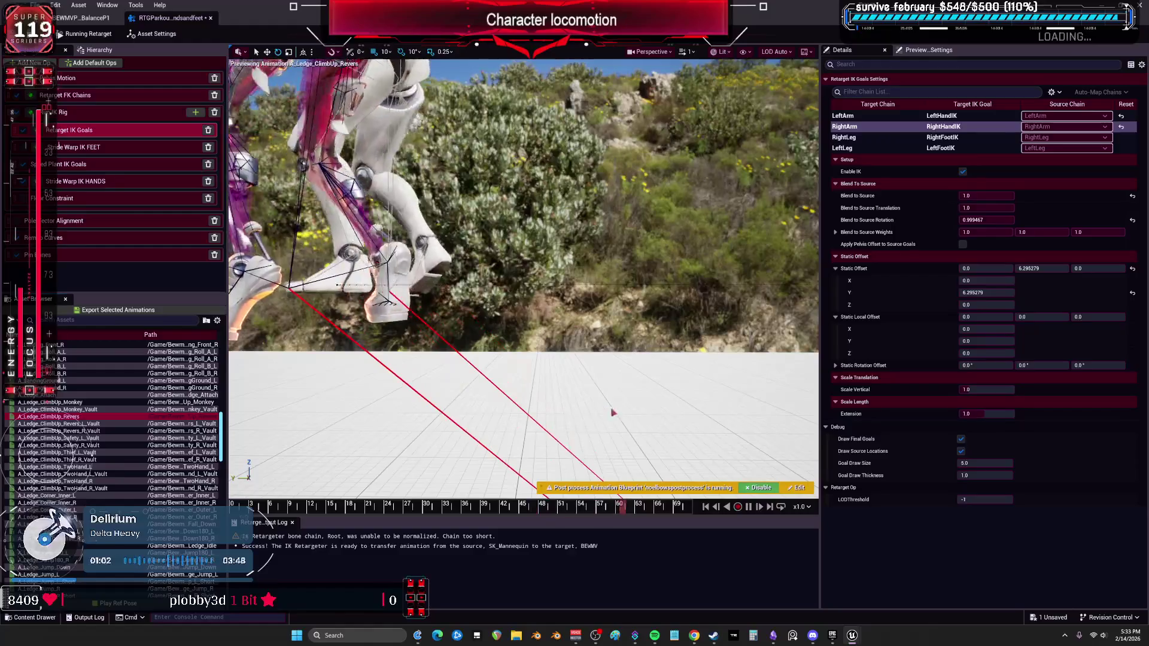
Pause A_Ledge_ClimbUp_Revers near frame 36 and raise the pelvis global Z offset to about 21.9
{"action": "left_click", "coordinate": [748, 507]}
{"action": "mouse_move", "coordinate": [419, 507]}
{"action": "left_mouse_down"}
{"action": "mouse_move", "coordinate": [477, 502]}
{"action": "mouse_move", "coordinate": [623, 518]}
{"action": "mouse_move", "coordinate": [617, 526]}
{"action": "left_mouse_up"}
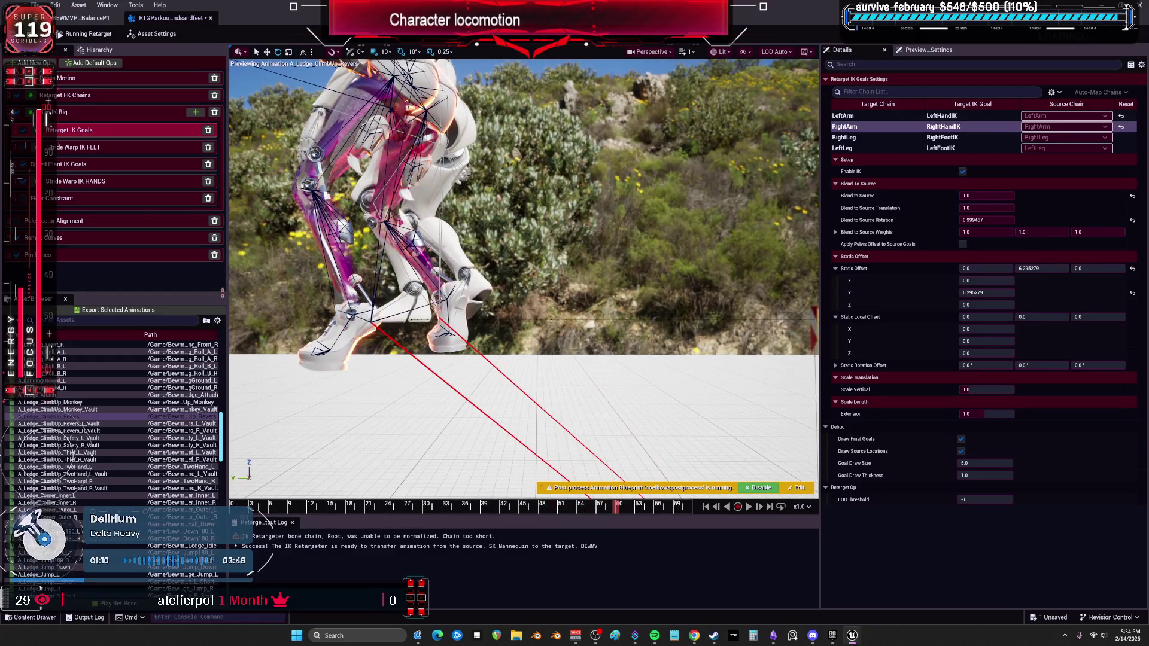
{"action": "left_click_drag", "start_coordinate": [1103, 250], "coordinate": [1102, 249]}
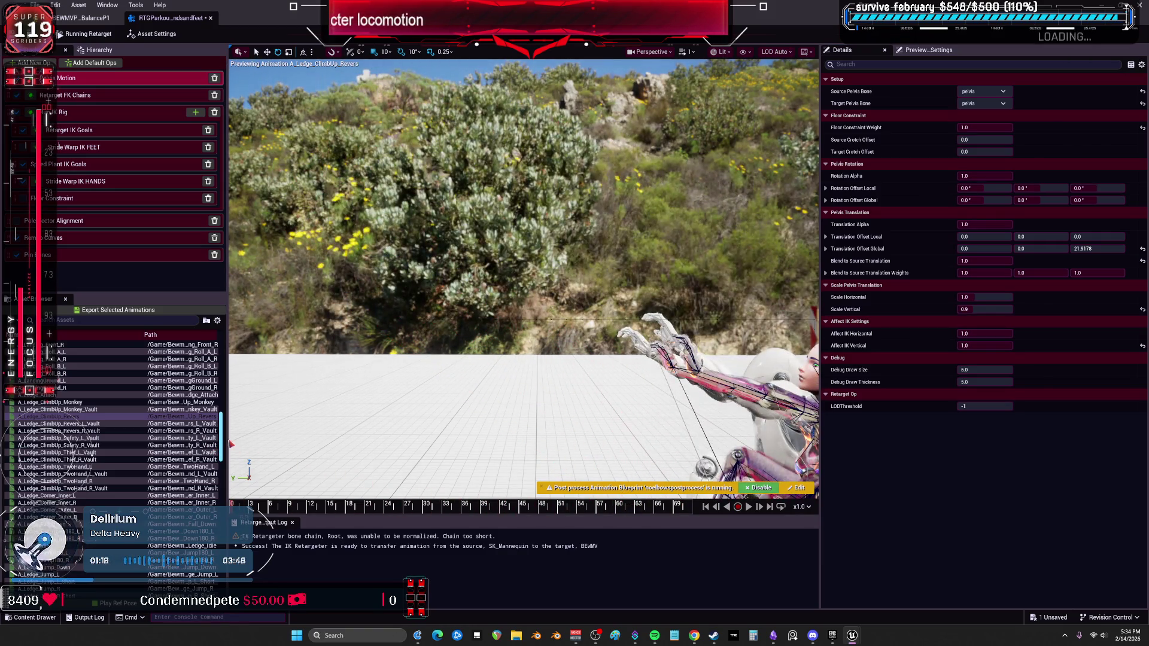
Try pelvis global Z offsets around 19.8 and much higher, then return it to 0
{"action": "left_click_drag", "start_coordinate": [1066, 248], "coordinate": [1104, 249]}
{"action": "left_click", "coordinate": [1066, 249]}
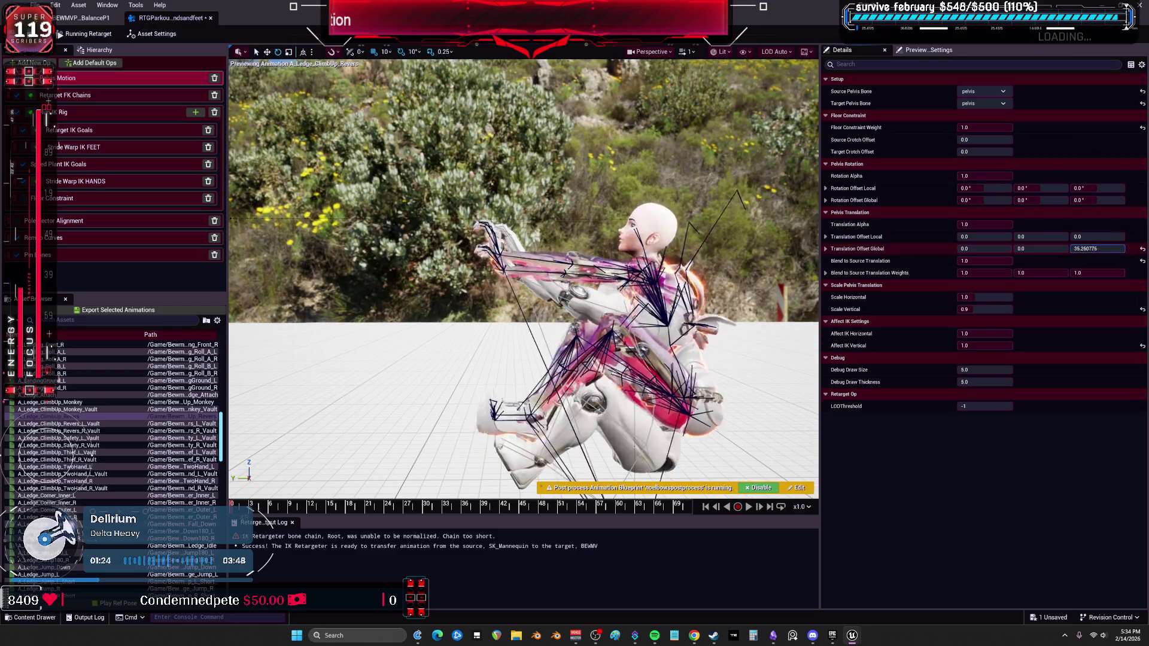
{"action": "mouse_move", "coordinate": [1098, 248]}
{"action": "left_mouse_down"}
{"action": "mouse_move", "coordinate": [1125, 248]}
{"action": "mouse_move", "coordinate": [1077, 248]}
{"action": "mouse_move", "coordinate": [1096, 248]}
{"action": "left_mouse_up"}
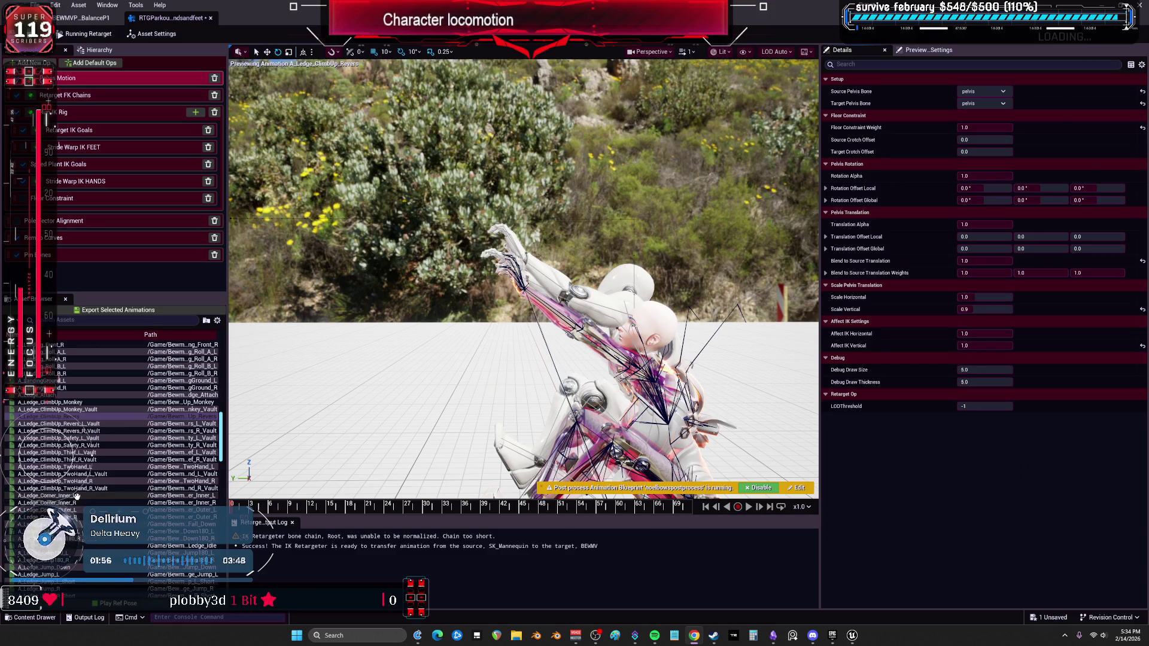
{"action": "scroll", "coordinate": [100, 492], "scroll_direction": "down", "scroll_amount": 3}
Preview A_Ledge_Jump_R at x0.25 playback speed in a widened viewport
{"action": "left_click", "coordinate": [53, 531]}
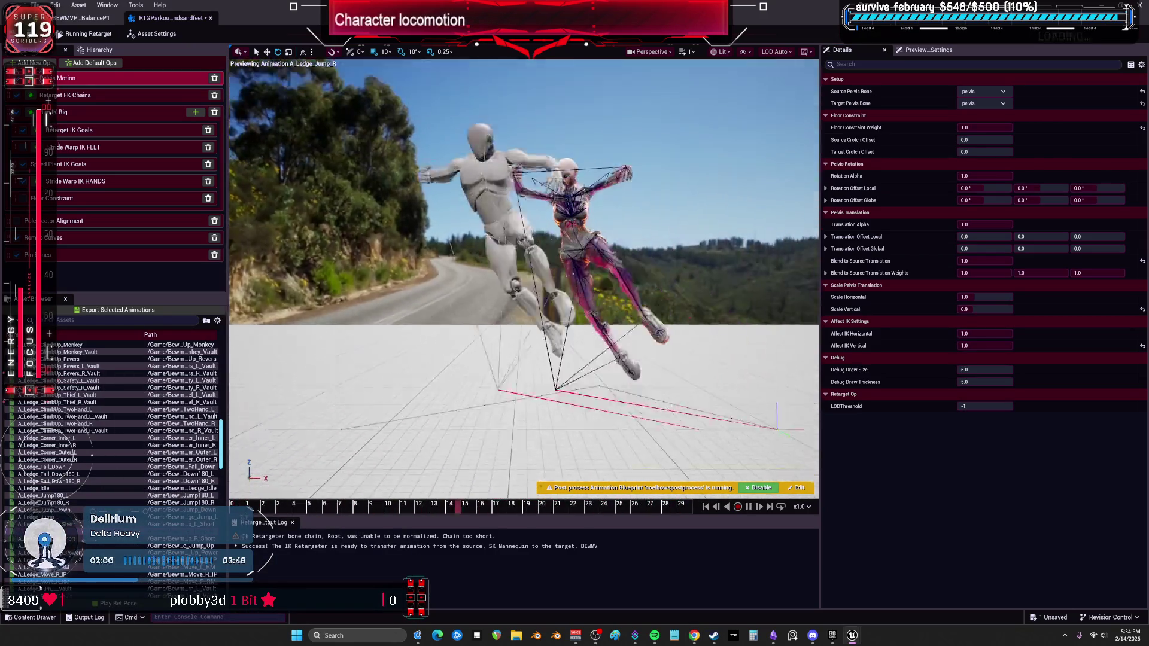
{"action": "left_click", "coordinate": [802, 507]}
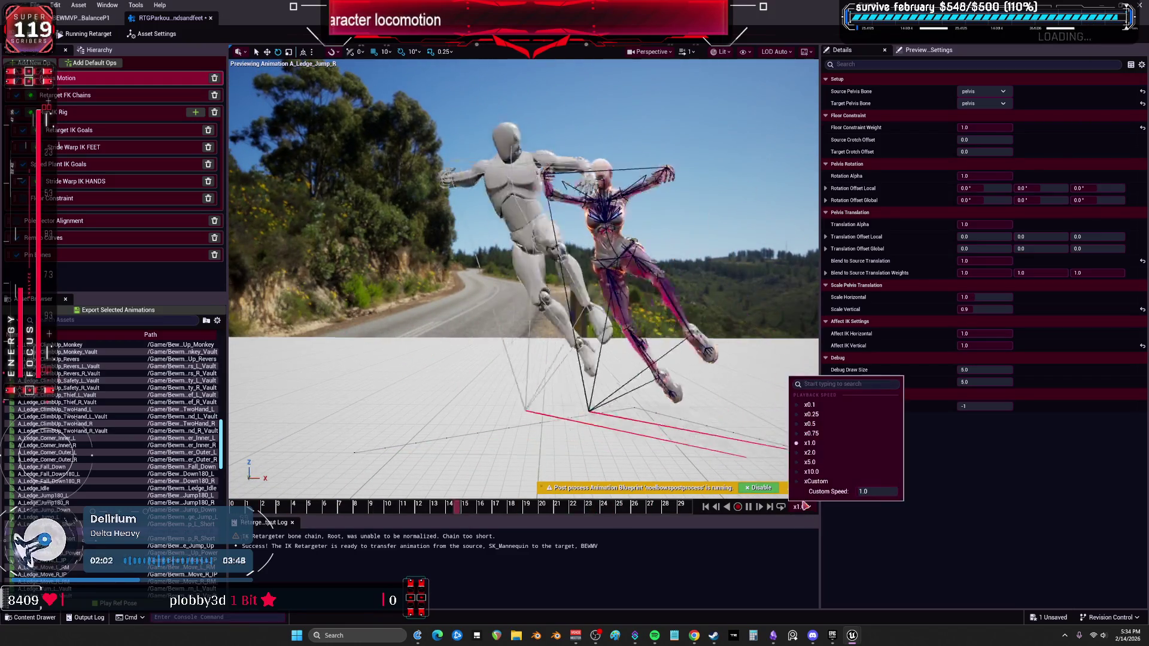
{"action": "left_click", "coordinate": [805, 413]}
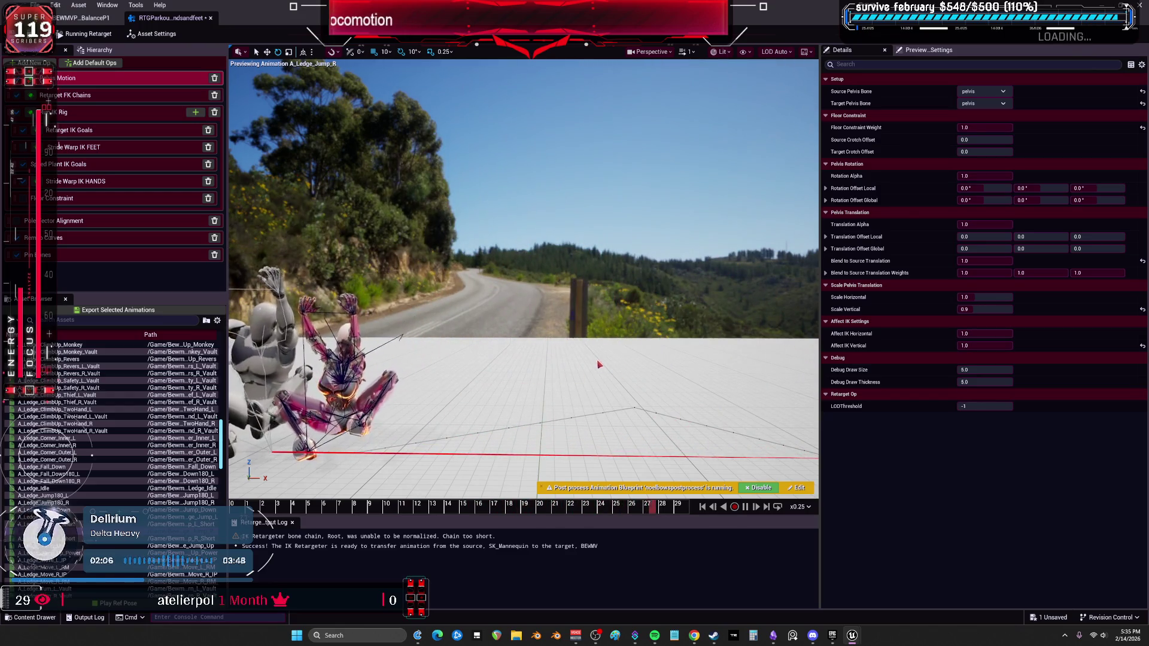
{"action": "left_click_drag", "start_coordinate": [820, 299], "coordinate": [1063, 299]}
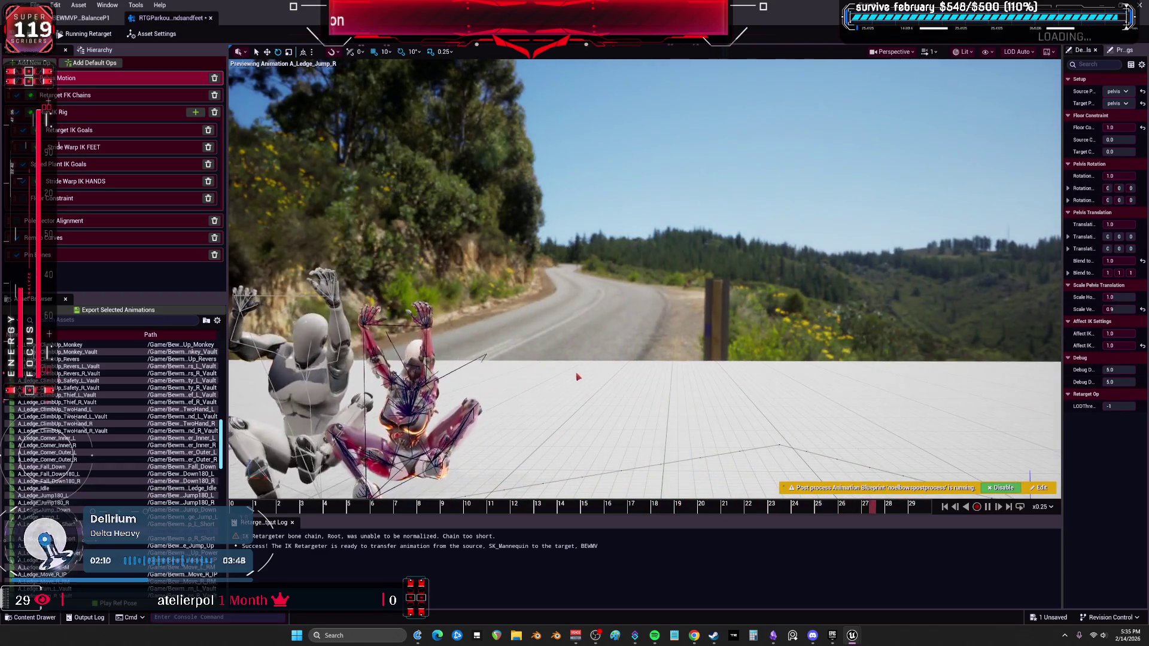
Step through A_Ledge_Jump_R_Short, A_Ledge_Move_L_RM, A_Roll_L_On, A_Rotate180_R and A_Sprint_Arc_R_IP
{"action": "left_click", "coordinate": [60, 539]}
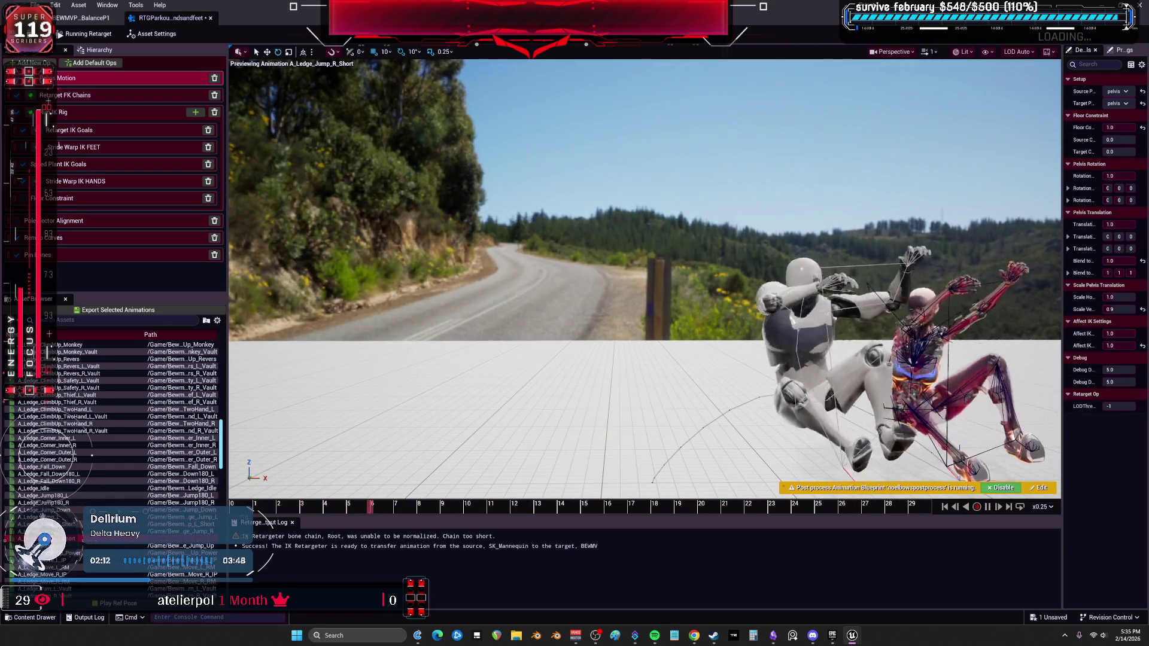
{"action": "scroll", "coordinate": [60, 539], "scroll_direction": "down", "scroll_amount": 2}
{"action": "left_click", "coordinate": [59, 539]}
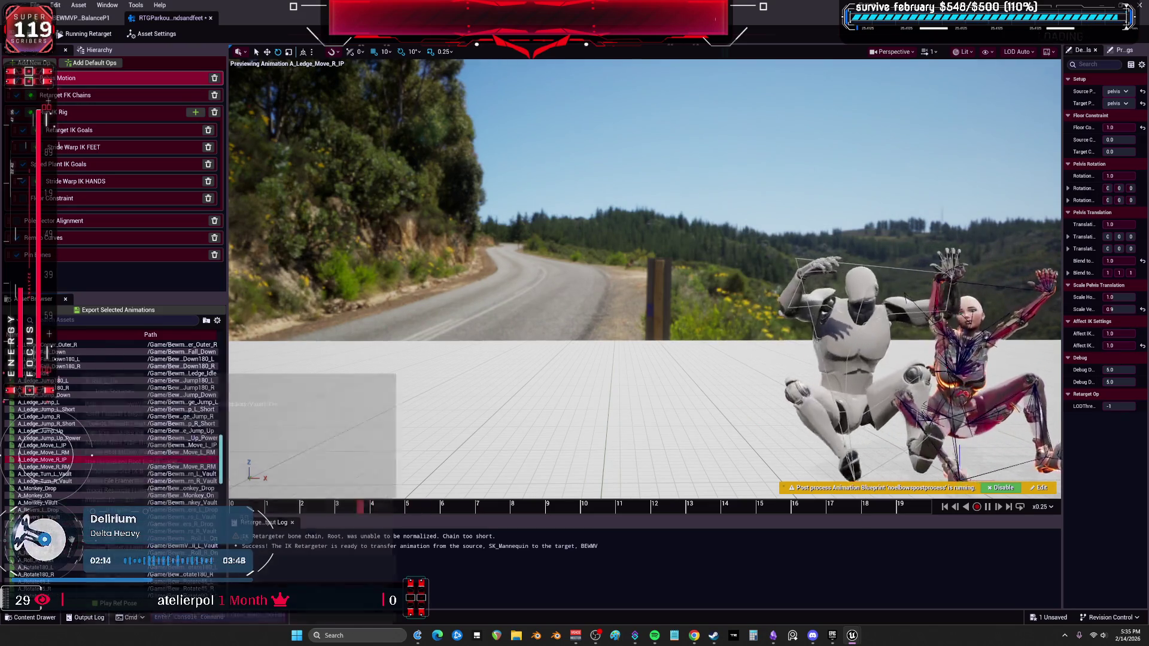
{"action": "scroll", "coordinate": [60, 538], "scroll_direction": "down", "scroll_amount": 6}
{"action": "left_click", "coordinate": [60, 553]}
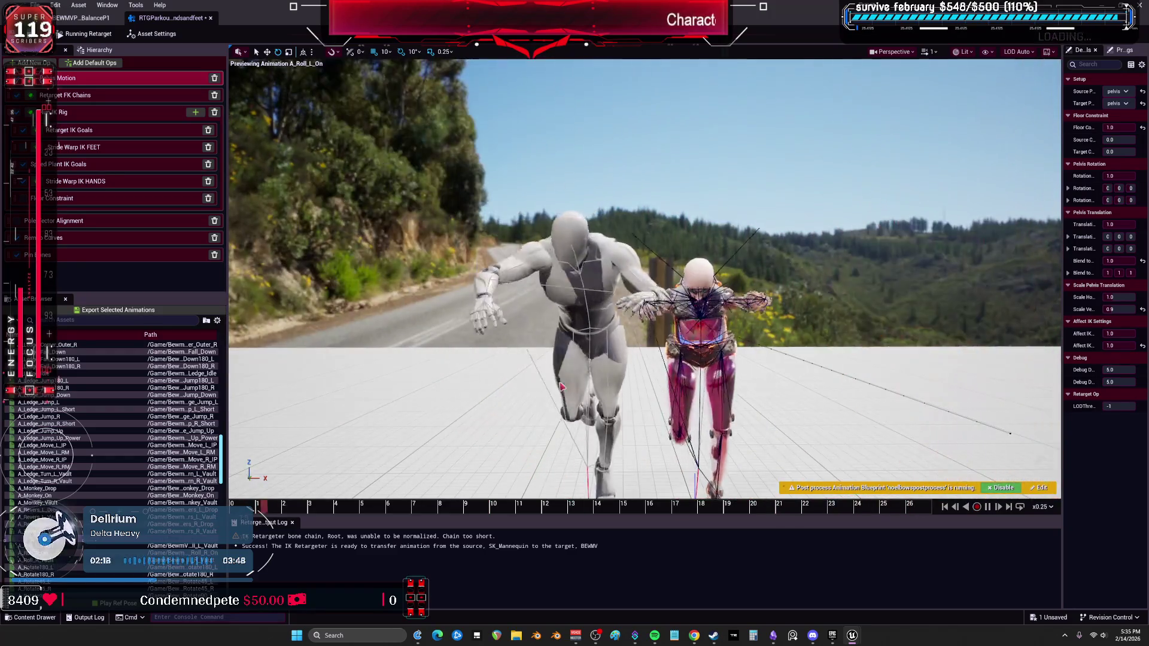
{"action": "scroll", "coordinate": [90, 455], "scroll_direction": "down", "scroll_amount": 6}
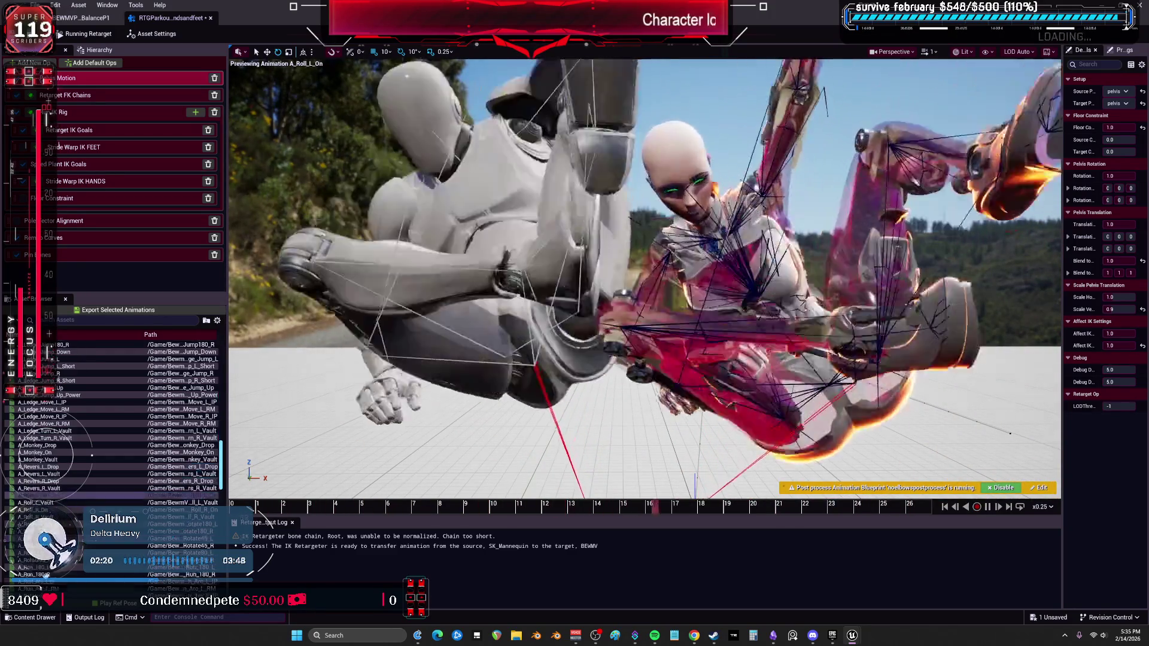
{"action": "left_click", "coordinate": [72, 459]}
{"action": "scroll", "coordinate": [115, 494], "scroll_direction": "down", "scroll_amount": 4}
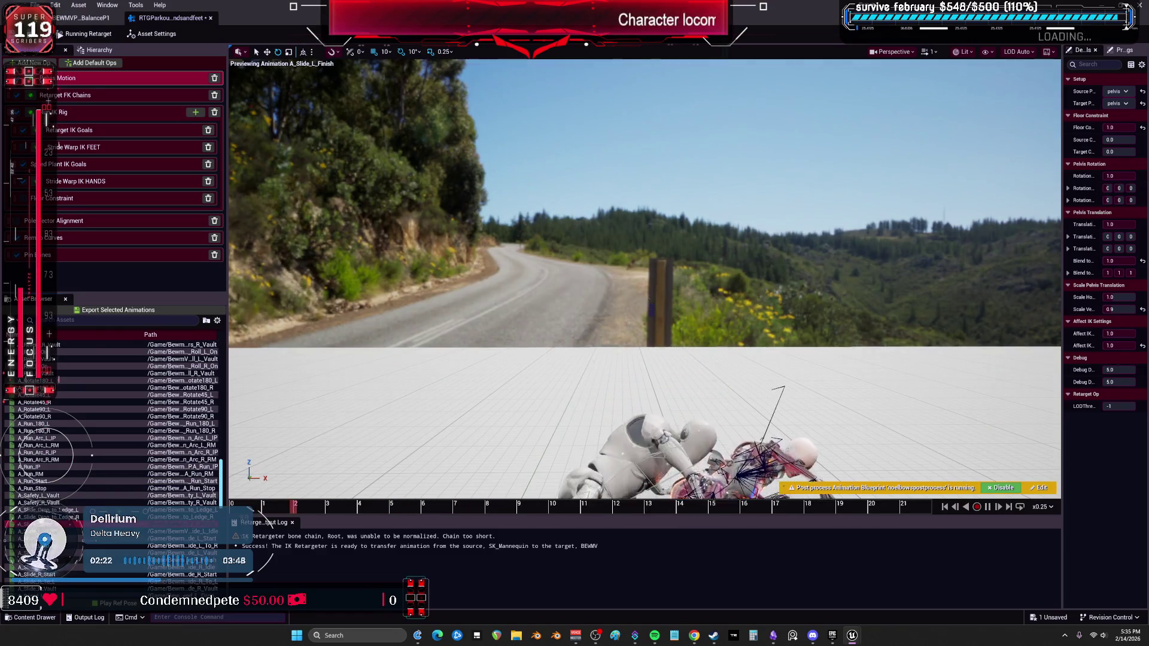
{"action": "scroll", "coordinate": [92, 455], "scroll_direction": "down", "scroll_amount": 4}
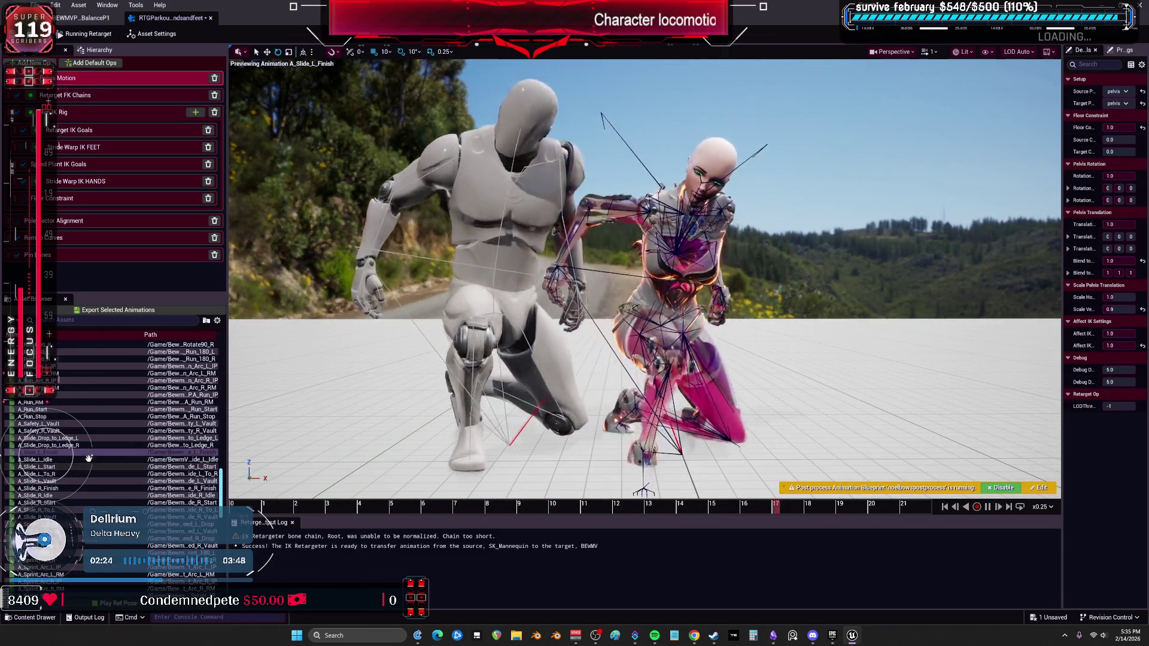
{"action": "scroll", "coordinate": [120, 449], "scroll_direction": "down", "scroll_amount": 8}
{"action": "left_click", "coordinate": [53, 438]}
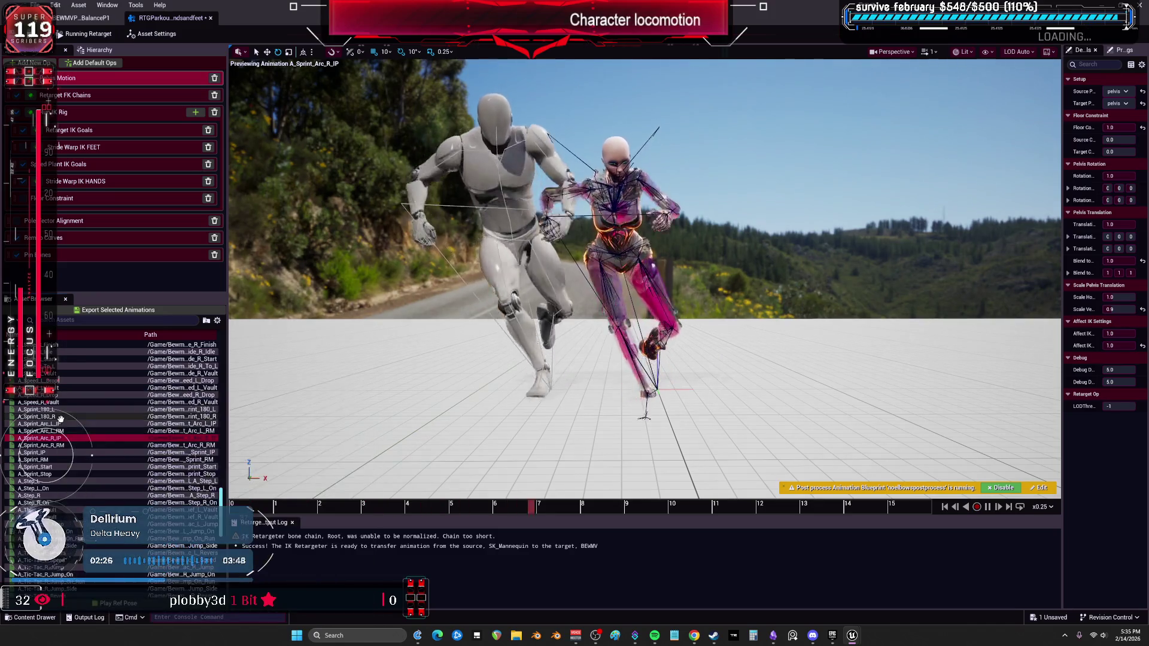
{"action": "scroll", "coordinate": [69, 495], "scroll_direction": "down", "scroll_amount": 4}
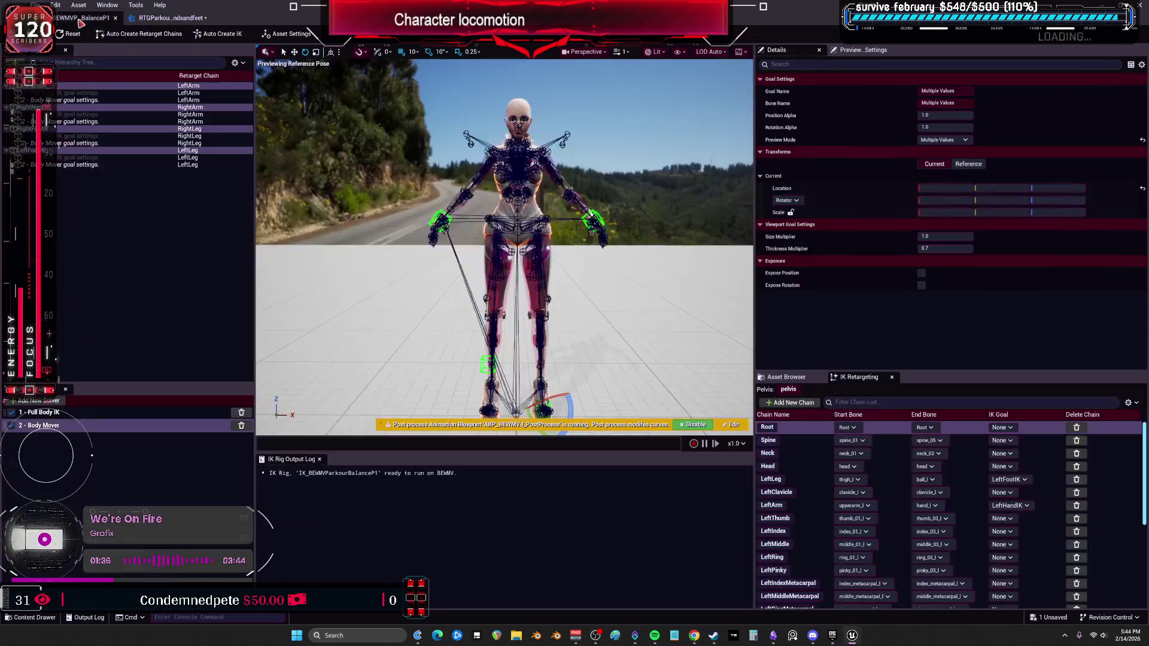
In the balance IK rig, inspect the right leg goal and drag the right foot goal around
{"action": "left_click", "coordinate": [83, 17]}
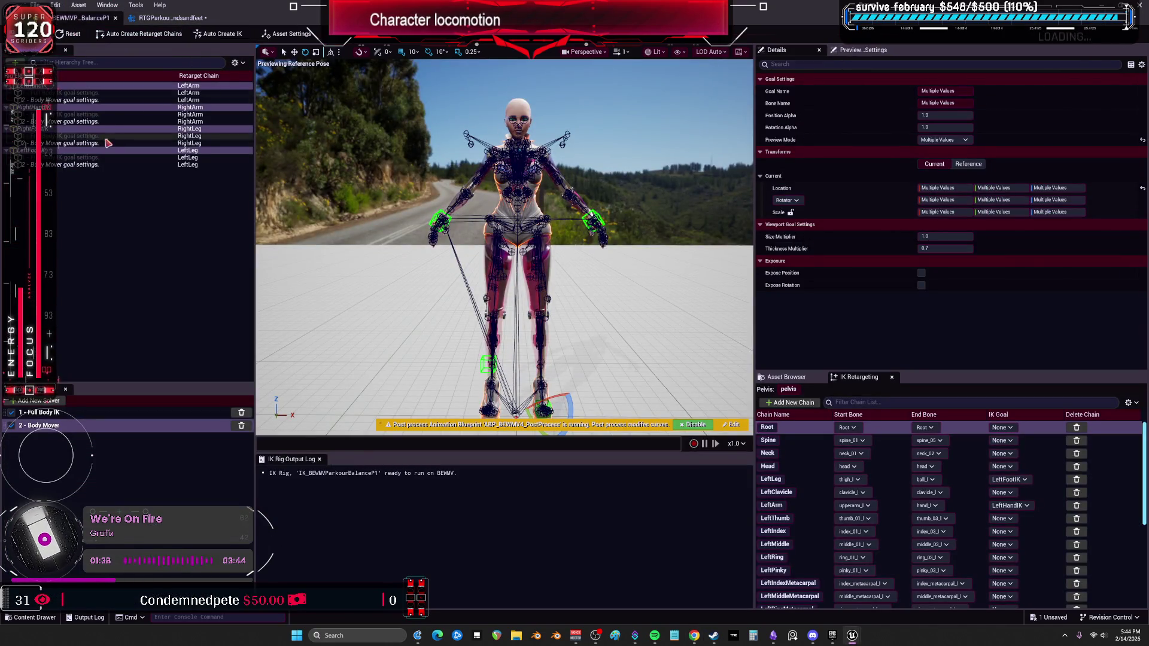
{"action": "left_click", "coordinate": [84, 144]}
{"action": "right_click", "coordinate": [83, 147]}
{"action": "left_click", "coordinate": [913, 125]}
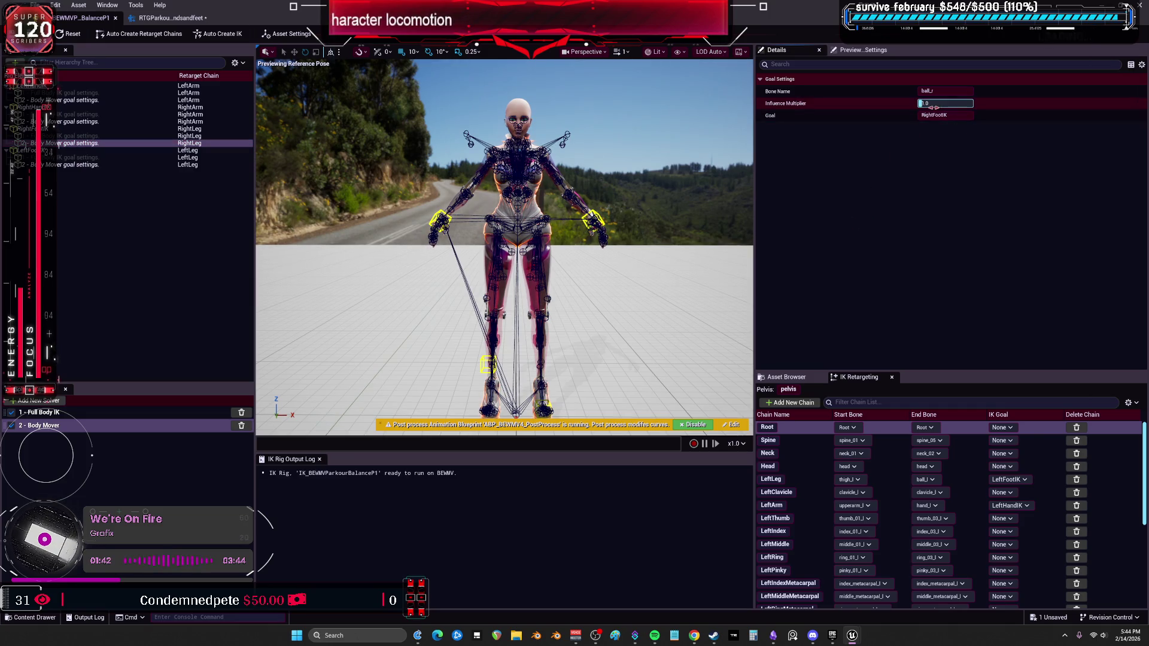
{"action": "left_click_drag", "start_coordinate": [342, 289], "coordinate": [555, 290]}
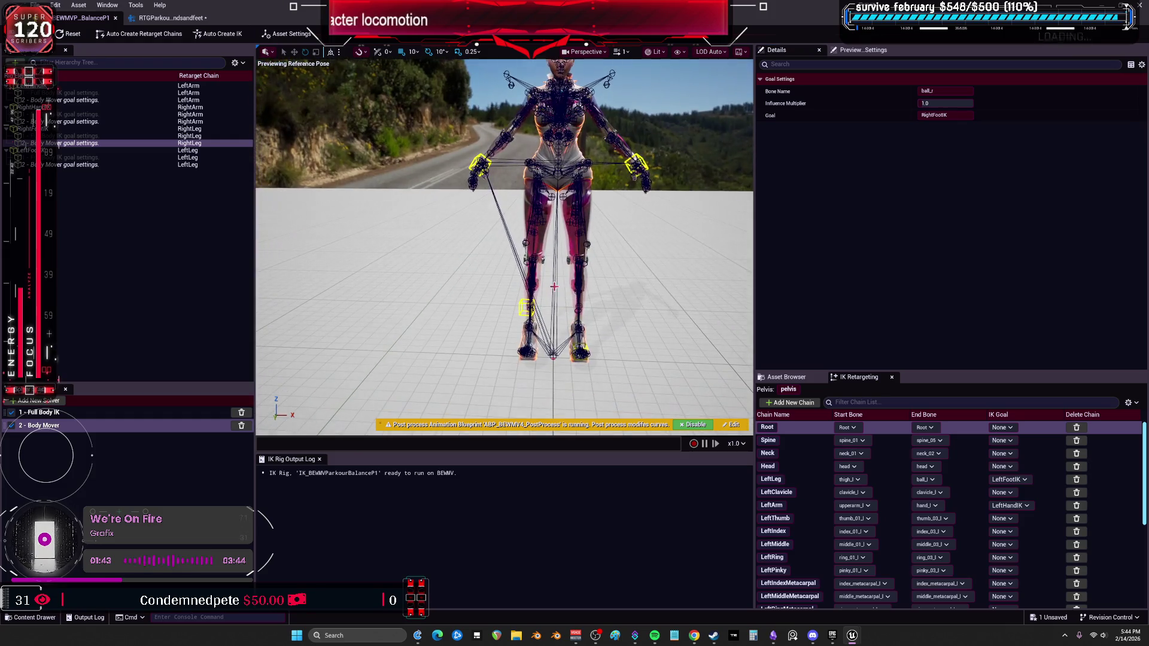
{"action": "left_click", "coordinate": [527, 308]}
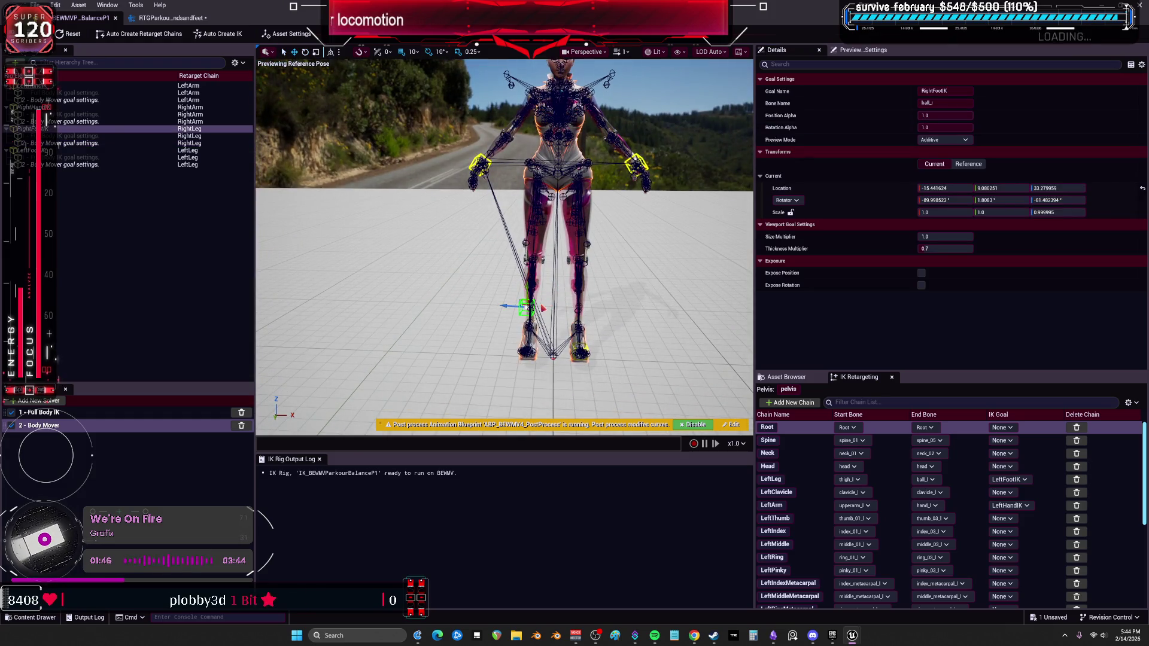
{"action": "mouse_move", "coordinate": [500, 305]}
{"action": "left_mouse_down"}
{"action": "mouse_move", "coordinate": [275, 282]}
{"action": "mouse_move", "coordinate": [487, 303]}
{"action": "mouse_move", "coordinate": [579, 282]}
{"action": "mouse_move", "coordinate": [517, 307]}
{"action": "mouse_move", "coordinate": [383, 302]}
{"action": "mouse_move", "coordinate": [485, 313]}
{"action": "mouse_move", "coordinate": [344, 315]}
{"action": "mouse_move", "coordinate": [357, 331]}
{"action": "mouse_move", "coordinate": [440, 343]}
{"action": "left_mouse_up"}
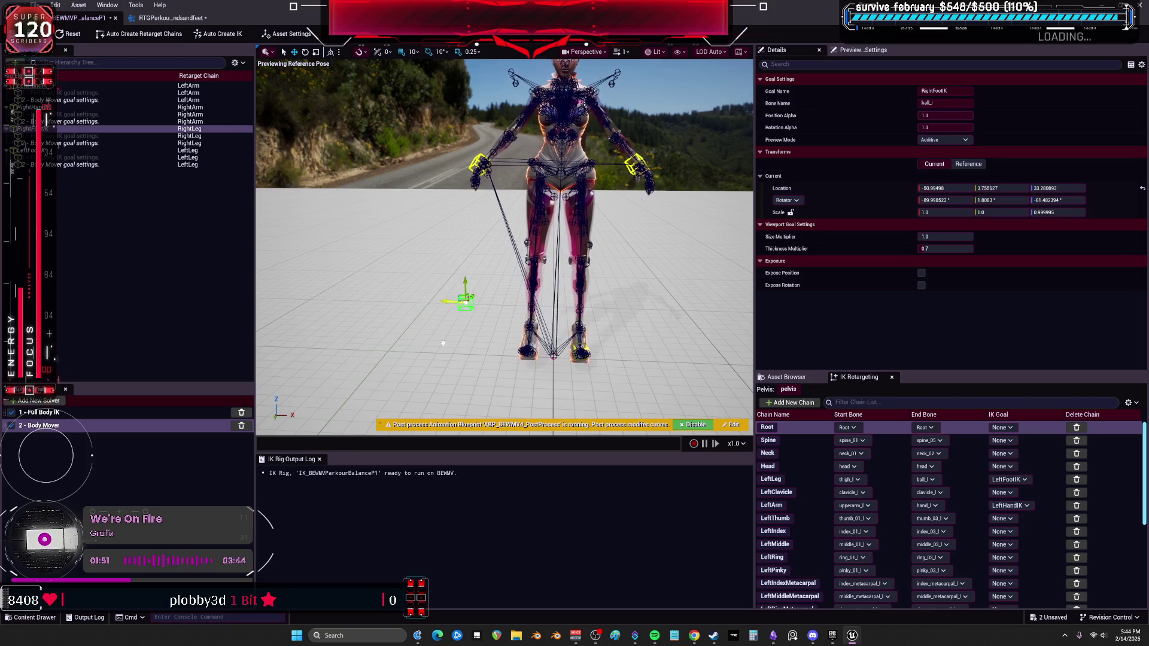
{"action": "mouse_move", "coordinate": [469, 299]}
{"action": "left_mouse_down"}
{"action": "mouse_move", "coordinate": [469, 410]}
{"action": "mouse_move", "coordinate": [464, 184]}
{"action": "left_mouse_up"}
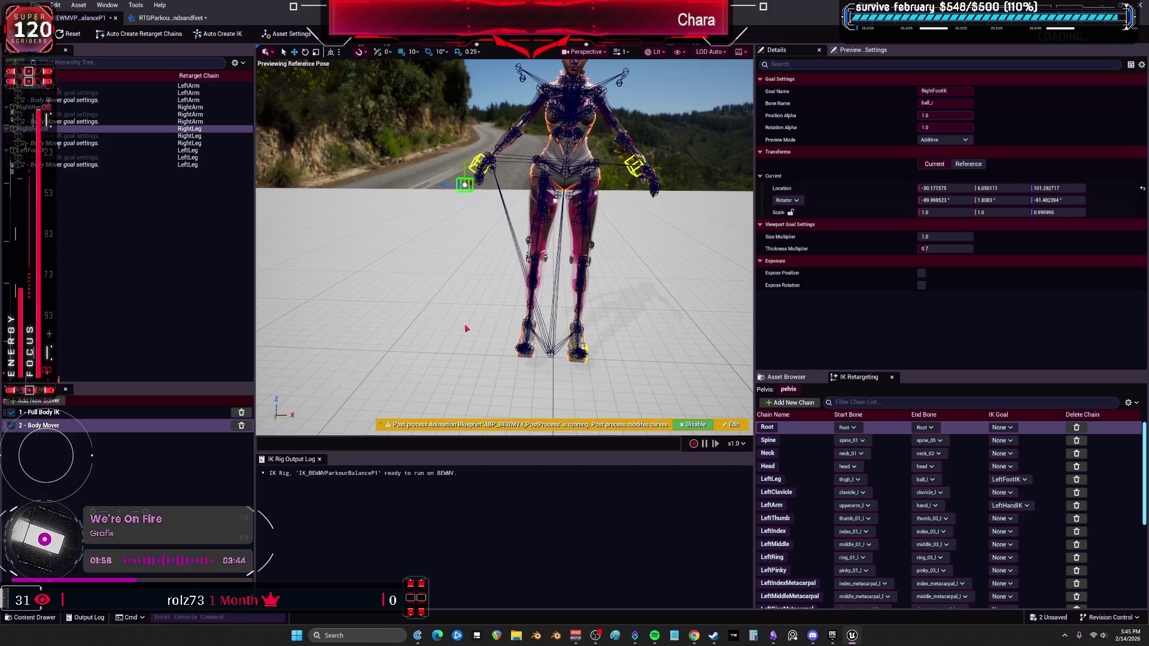
Undo the reset to default, review the right foot's Full Body IK and Body Mover goals, then switch to Obsidian
{"action": "key", "text": "ctrl+z"}
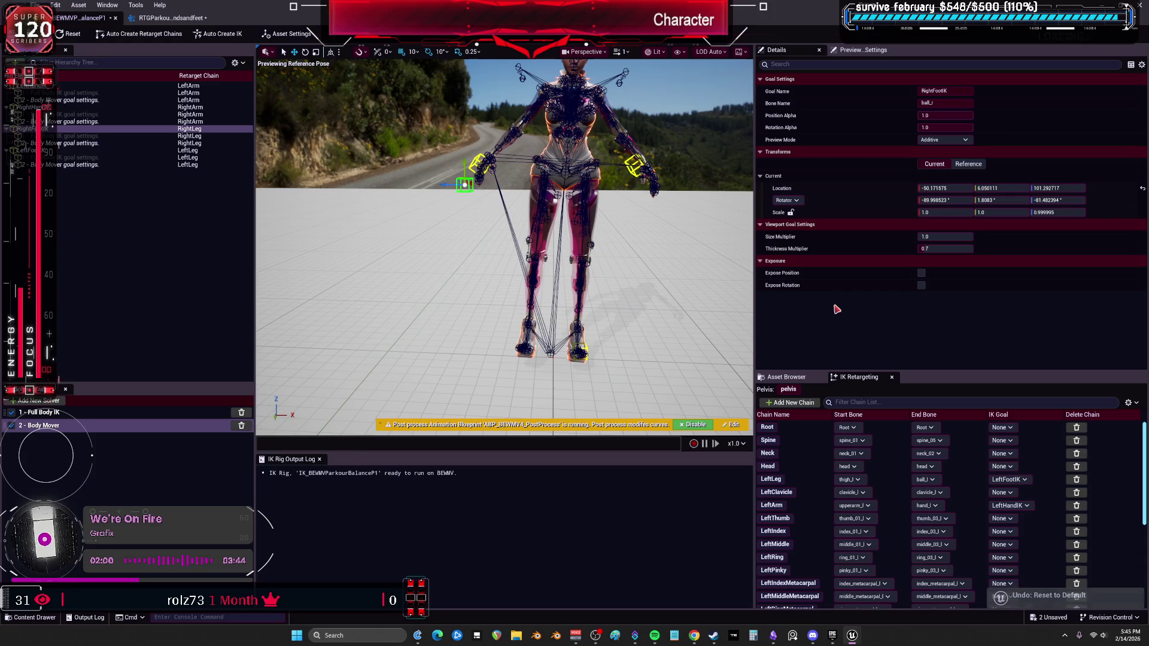
{"action": "scroll", "coordinate": [817, 549], "scroll_direction": "down", "scroll_amount": 5}
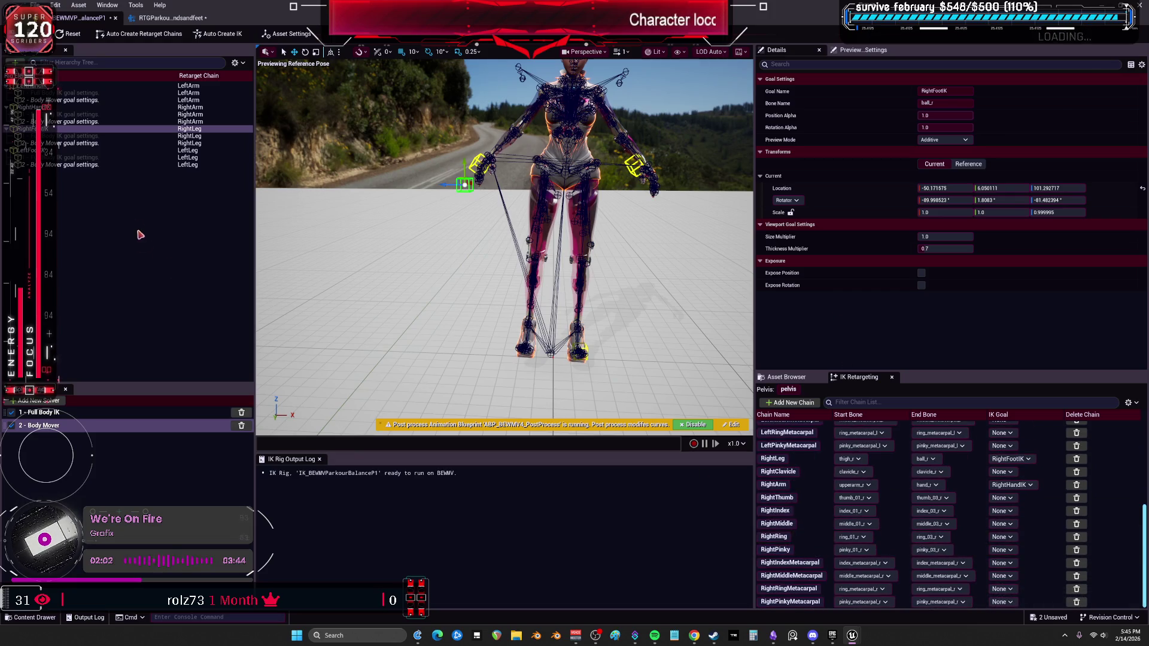
{"action": "left_click", "coordinate": [86, 136]}
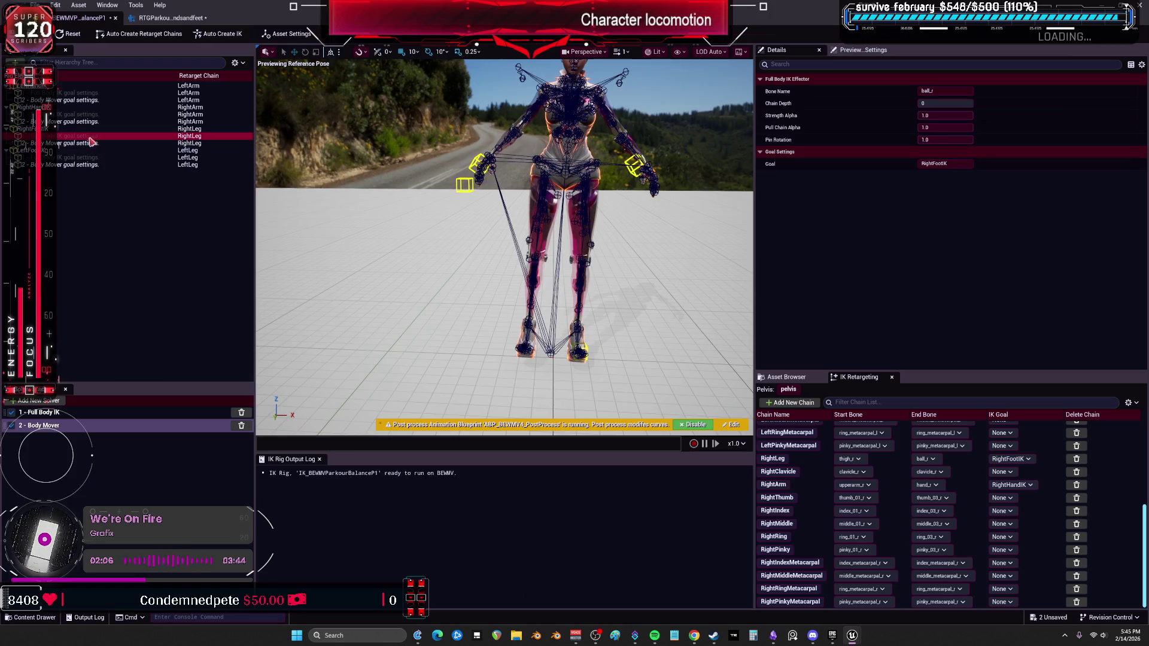
{"action": "left_click", "coordinate": [91, 142]}
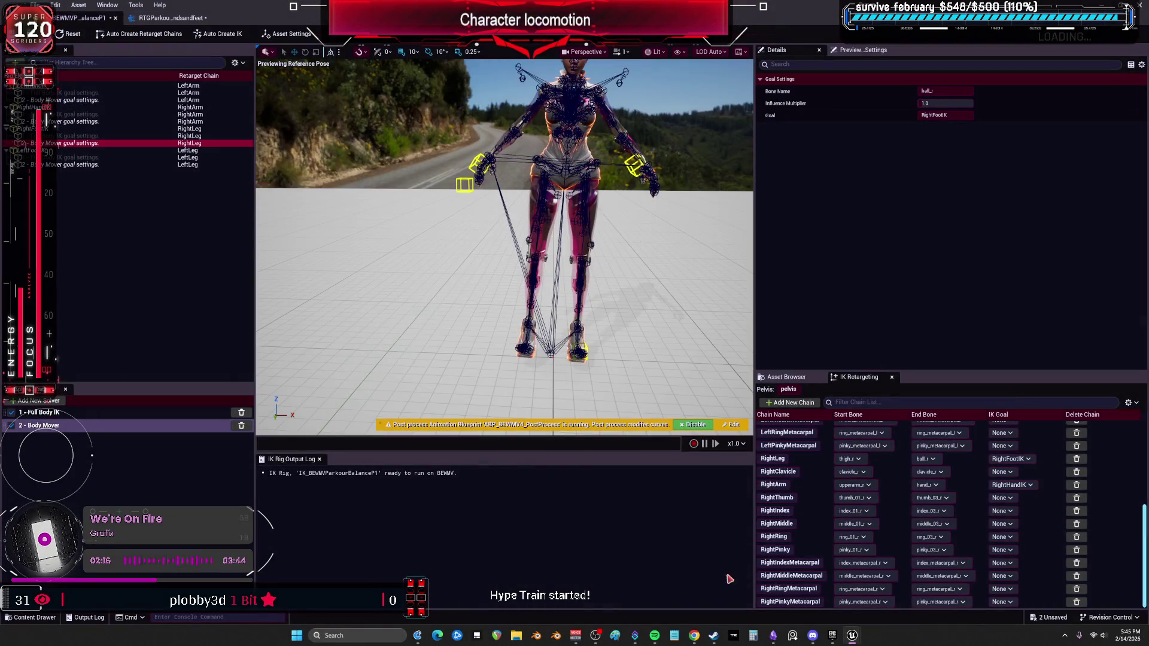
{"action": "left_click", "coordinate": [773, 636]}
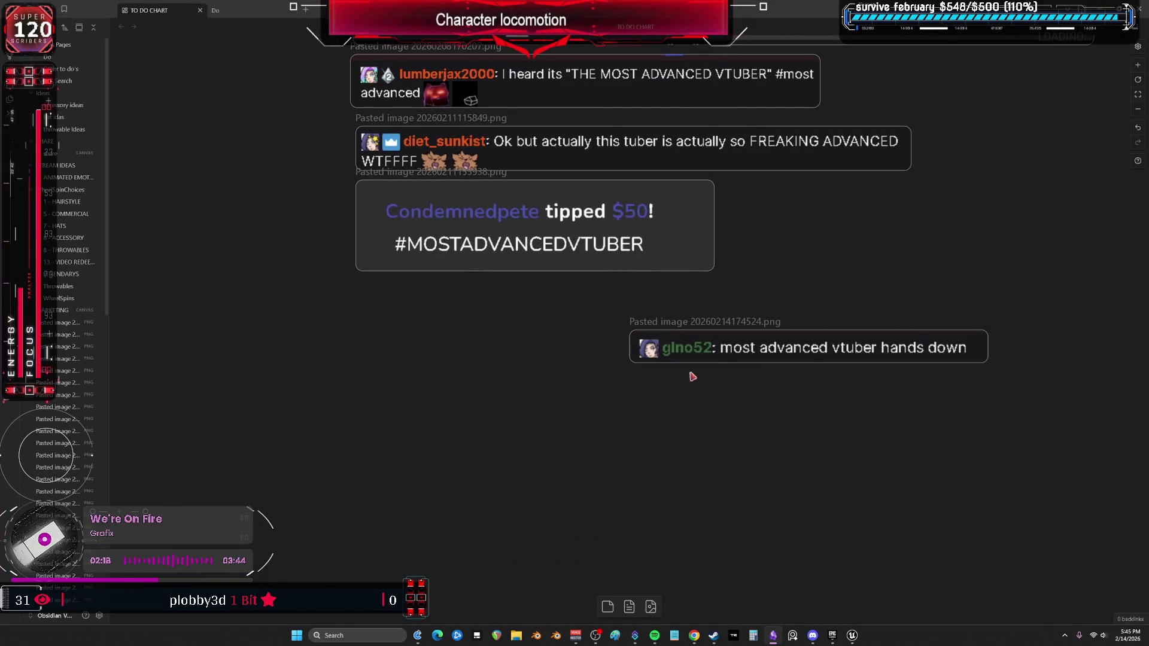
Move the last chat screenshot card under the $50 tip card, then return to Unreal
{"action": "mouse_move", "coordinate": [735, 349]}
{"action": "left_mouse_down"}
{"action": "mouse_move", "coordinate": [511, 328]}
{"action": "mouse_move", "coordinate": [461, 303]}
{"action": "left_mouse_up"}
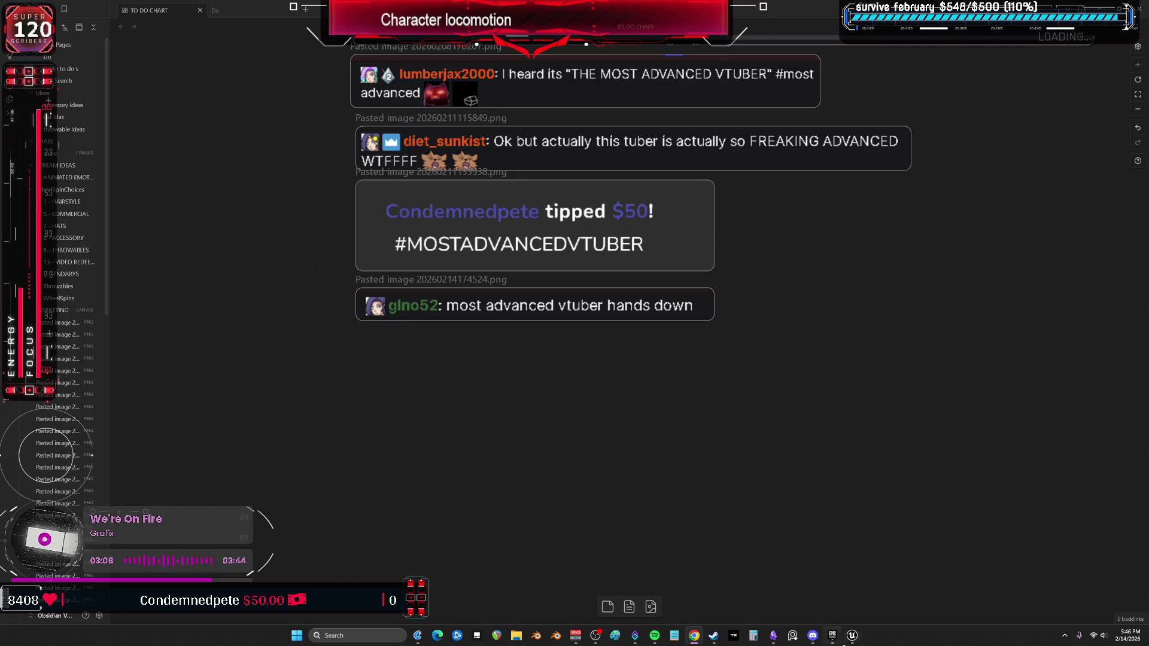
{"action": "mouse_move", "coordinate": [852, 635]}
{"action": "left_click", "coordinate": [904, 587]}
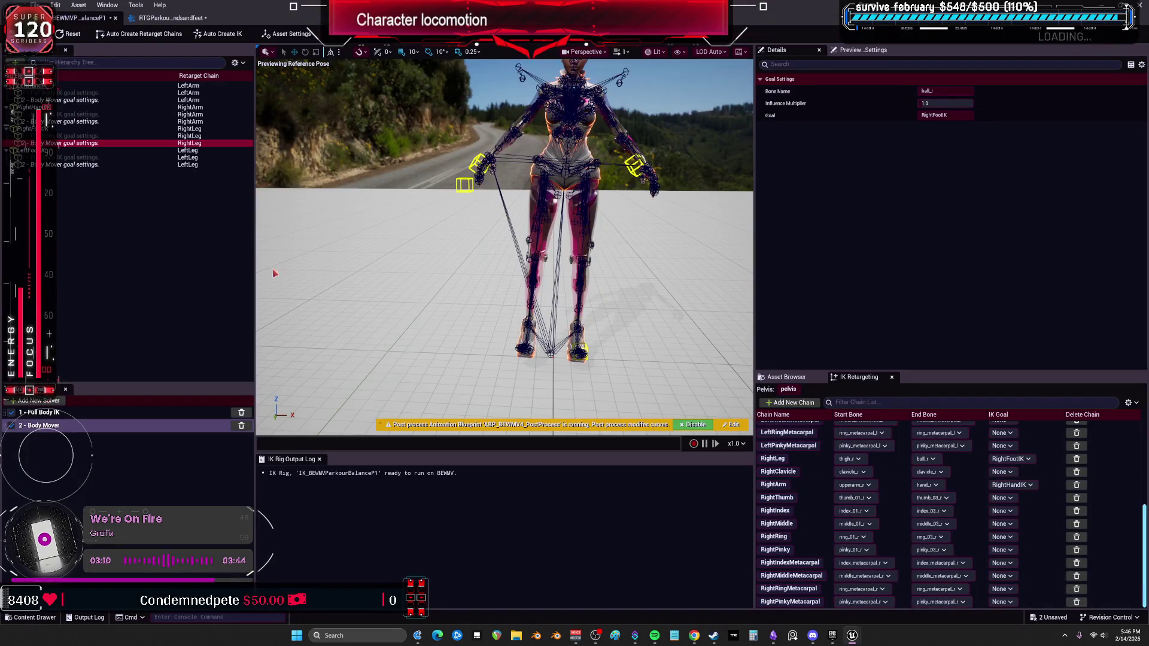
Open the RTGParkour retargeter, restore its window, and show the AdvancedParkour Base folder beside it
{"action": "left_click", "coordinate": [155, 19]}
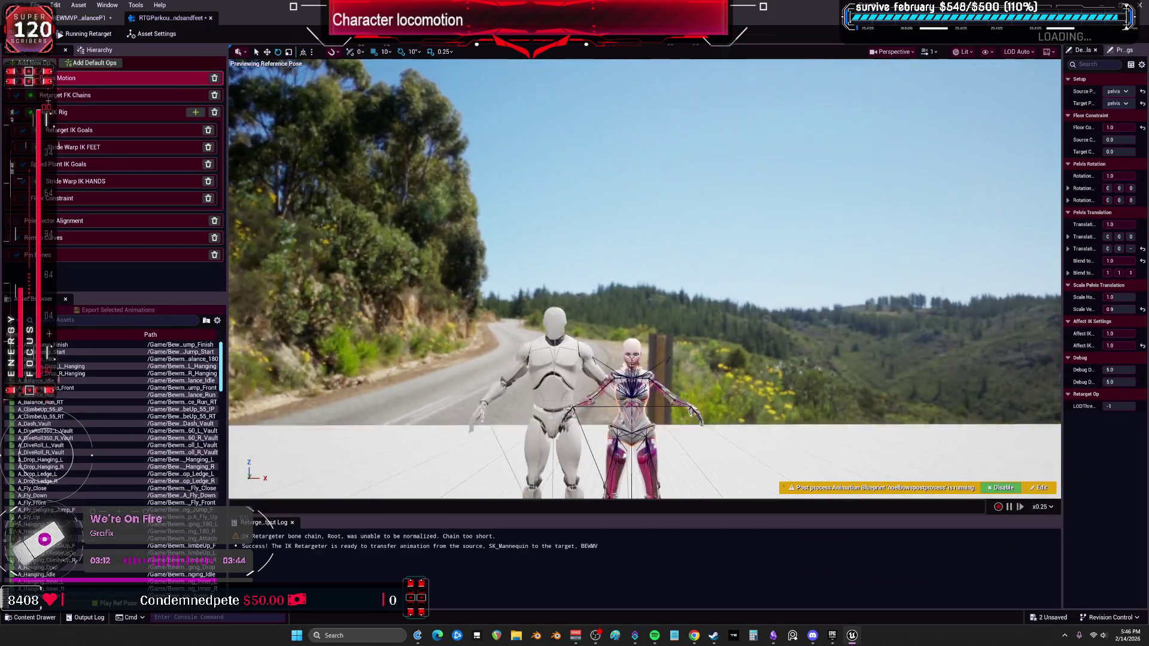
{"action": "left_click", "coordinate": [1130, 6]}
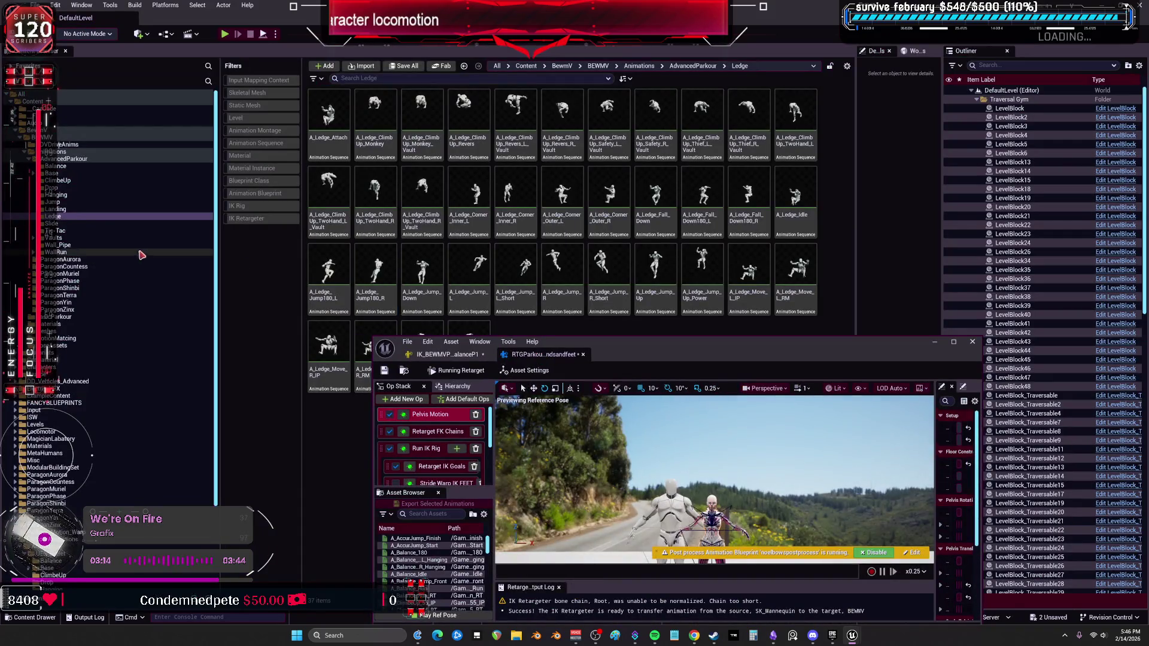
{"action": "left_click", "coordinate": [60, 174]}
{"action": "left_click_drag", "start_coordinate": [648, 359], "coordinate": [620, 471]}
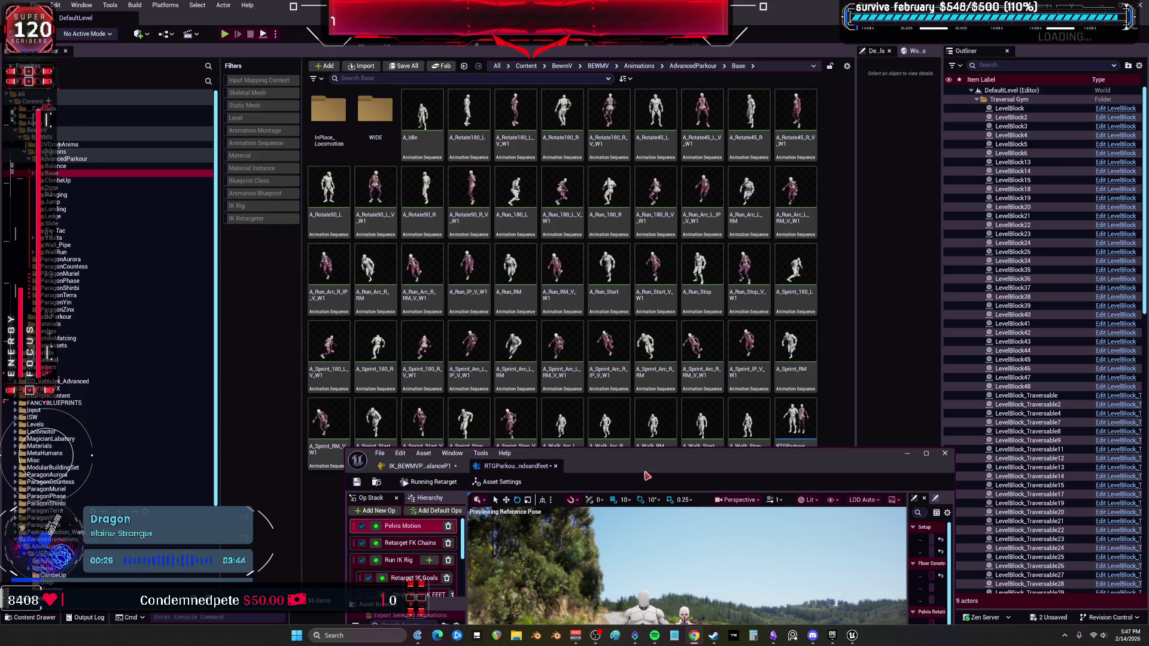
Browse the ClimbeUp, Drop, Hanging, Jump, Landing, Tic-Tac and Vaults folders, ending on Ledge
{"action": "left_click_drag", "start_coordinate": [646, 456], "coordinate": [637, 535]}
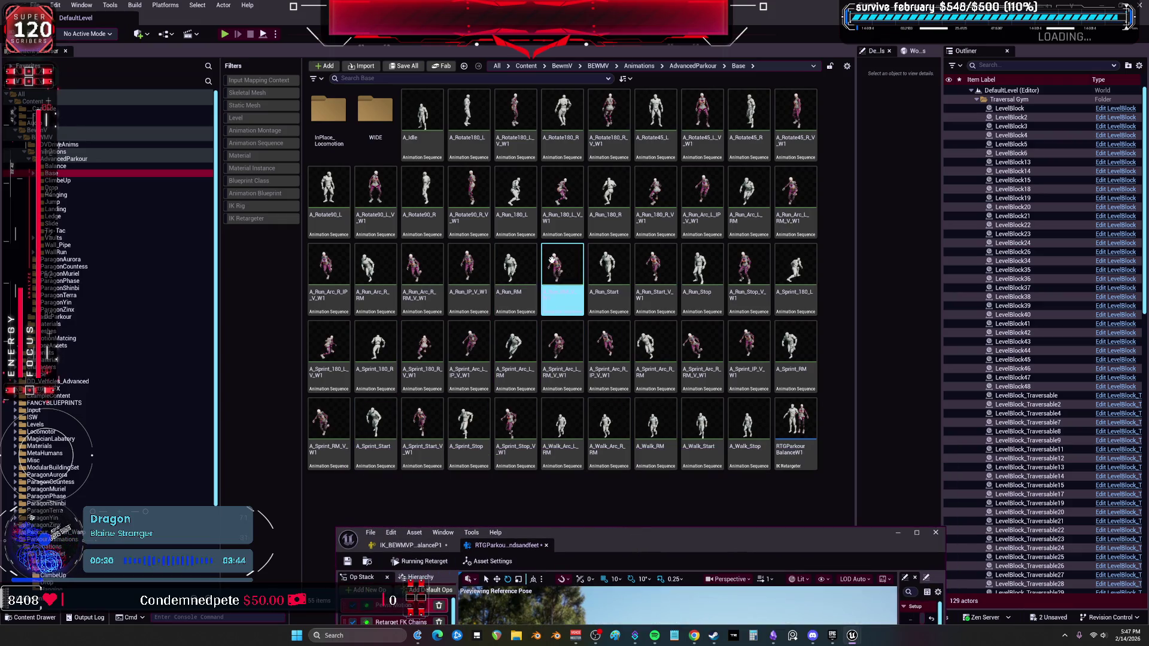
{"action": "left_click", "coordinate": [107, 180]}
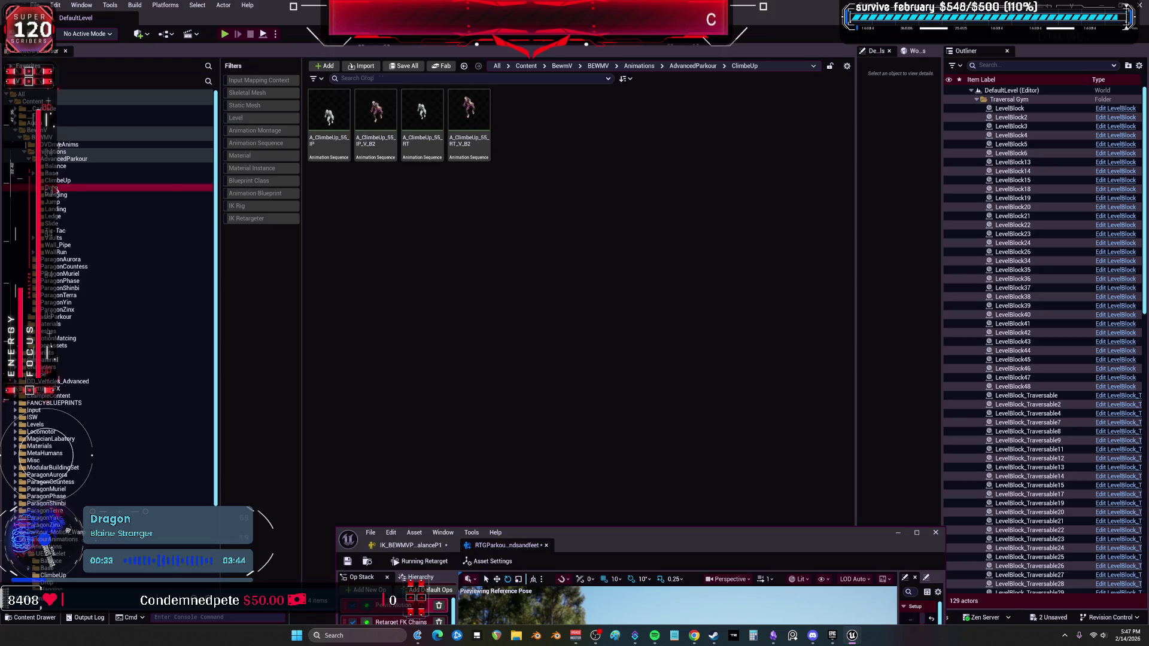
{"action": "left_click", "coordinate": [53, 187]}
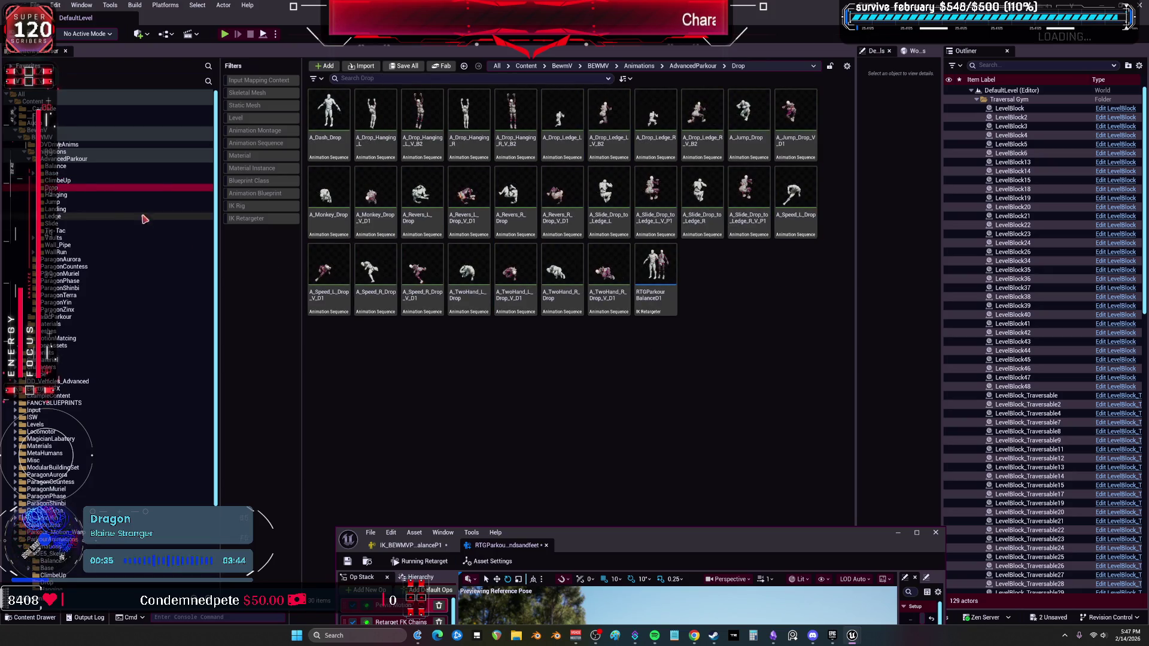
{"action": "left_click", "coordinate": [88, 195]}
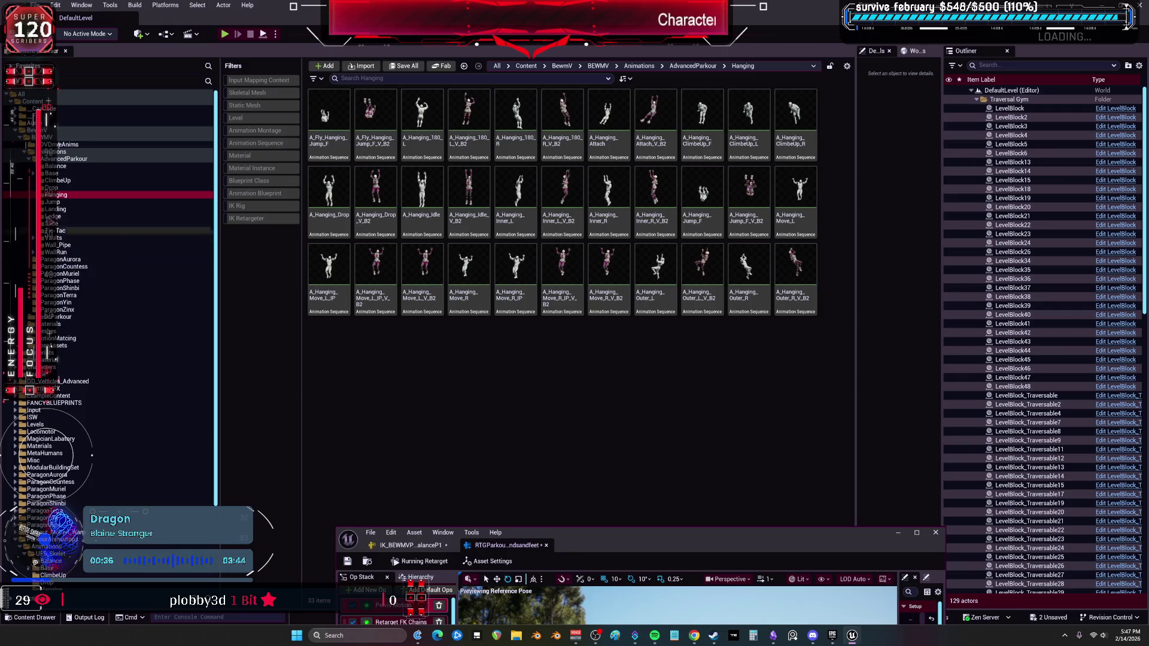
{"action": "left_click", "coordinate": [88, 202]}
{"action": "left_click_drag", "start_coordinate": [602, 525], "coordinate": [617, 314]}
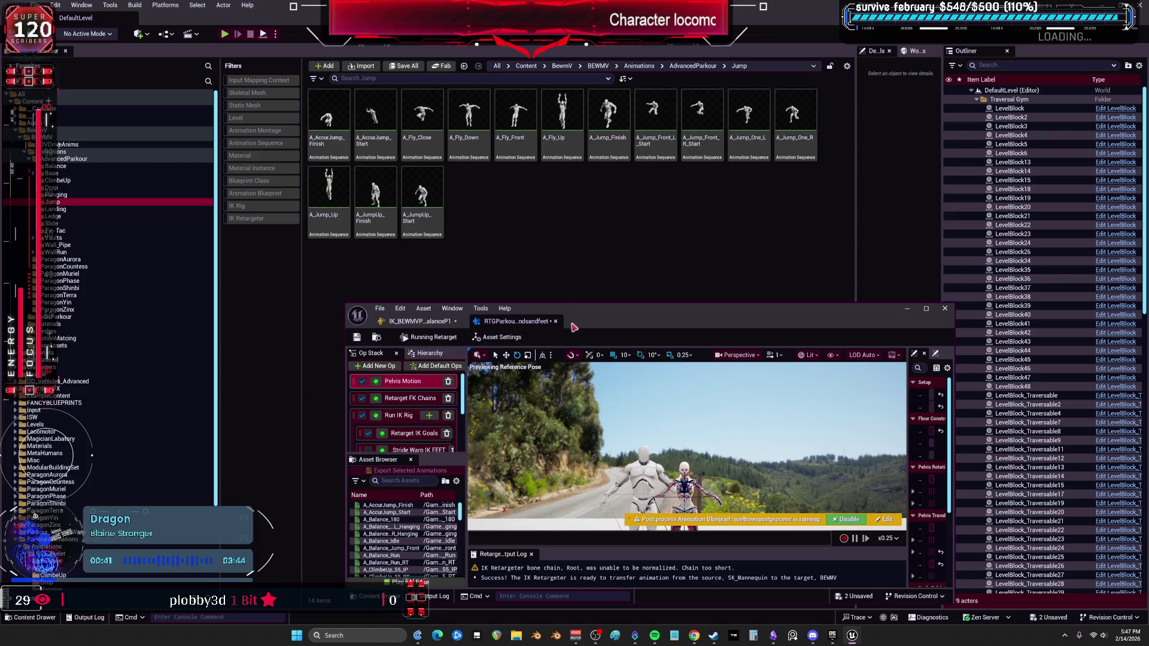
{"action": "left_click", "coordinate": [71, 210]}
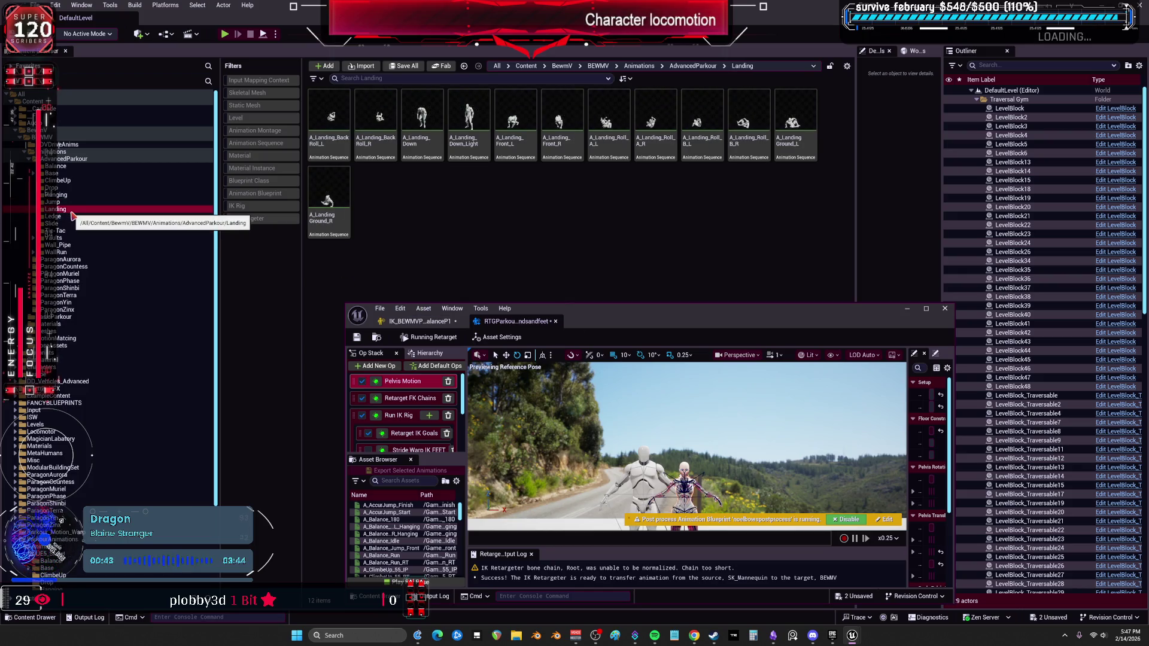
{"action": "left_click", "coordinate": [71, 217]}
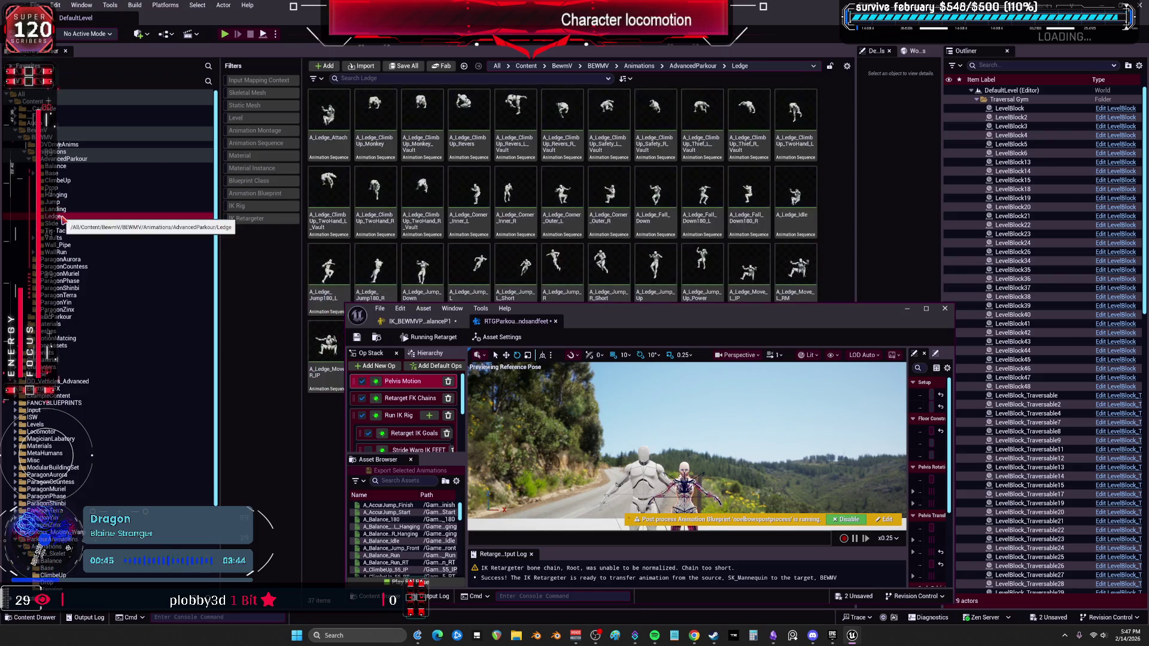
{"action": "left_click_drag", "start_coordinate": [627, 330], "coordinate": [615, 430]}
{"action": "left_click", "coordinate": [61, 231]}
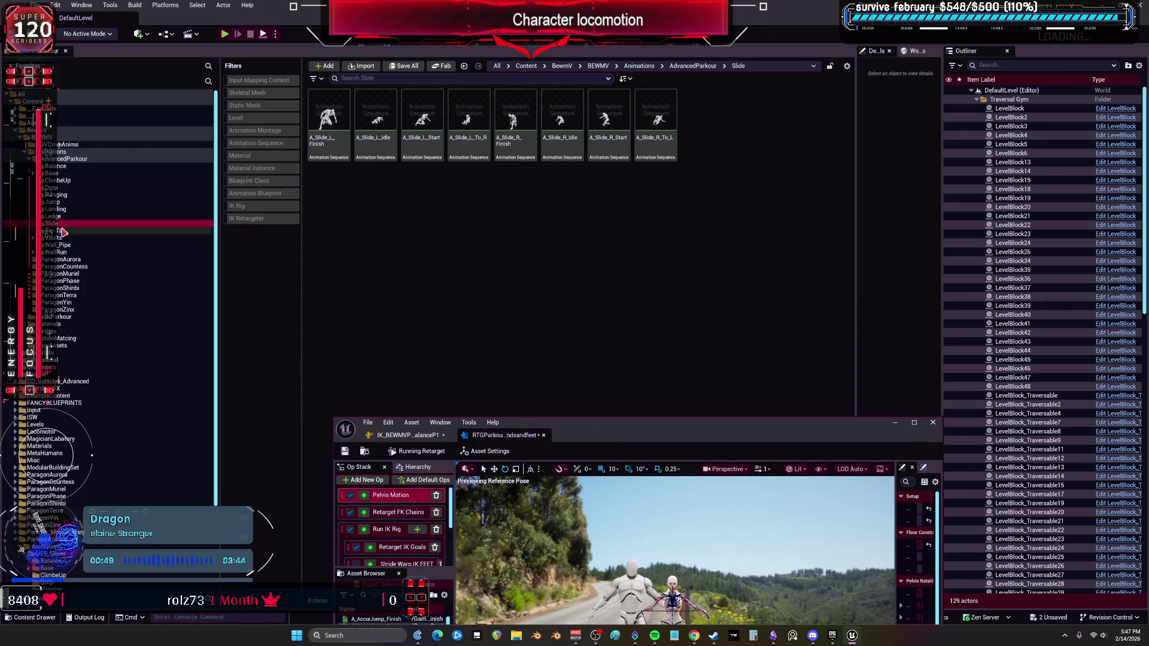
{"action": "left_click", "coordinate": [33, 237]}
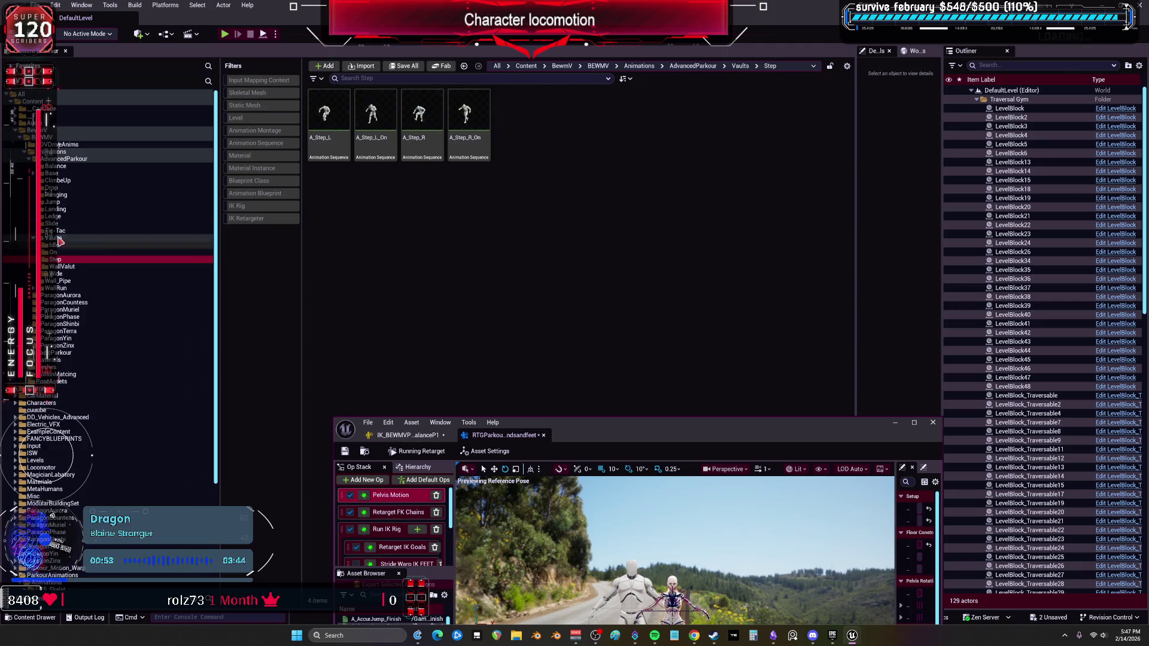
{"action": "left_click", "coordinate": [54, 216]}
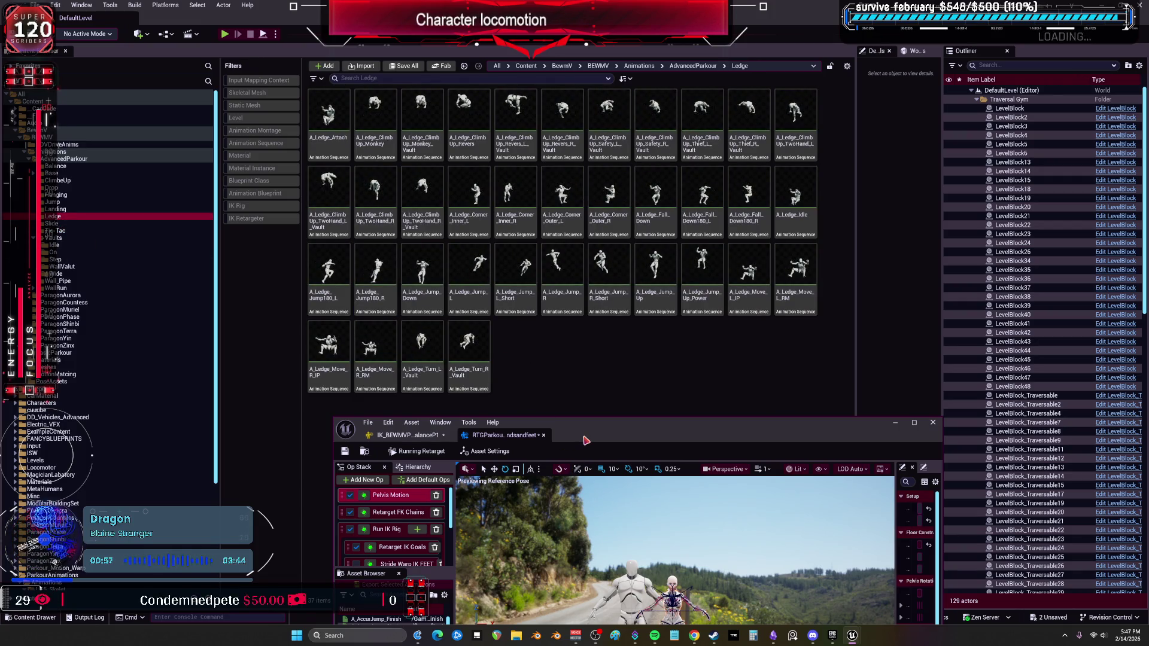
Maximize the retargeter and preview A_Ledge_Attach on the target character
{"action": "double_click", "coordinate": [660, 427]}
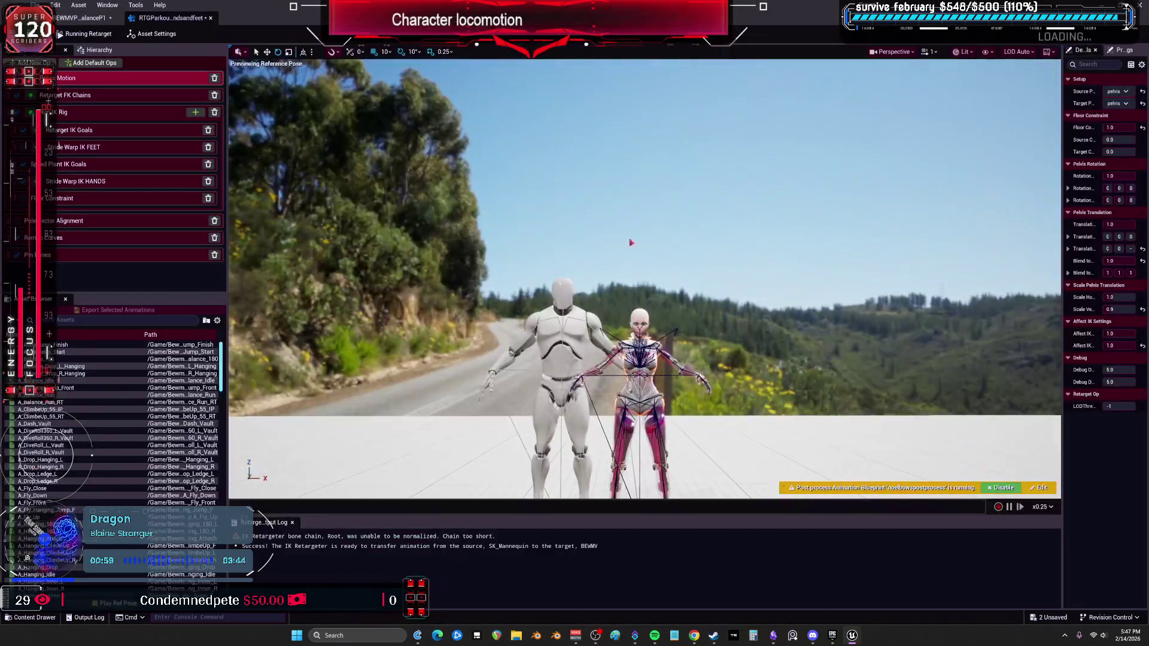
{"action": "scroll", "coordinate": [75, 459], "scroll_direction": "down", "scroll_amount": 15}
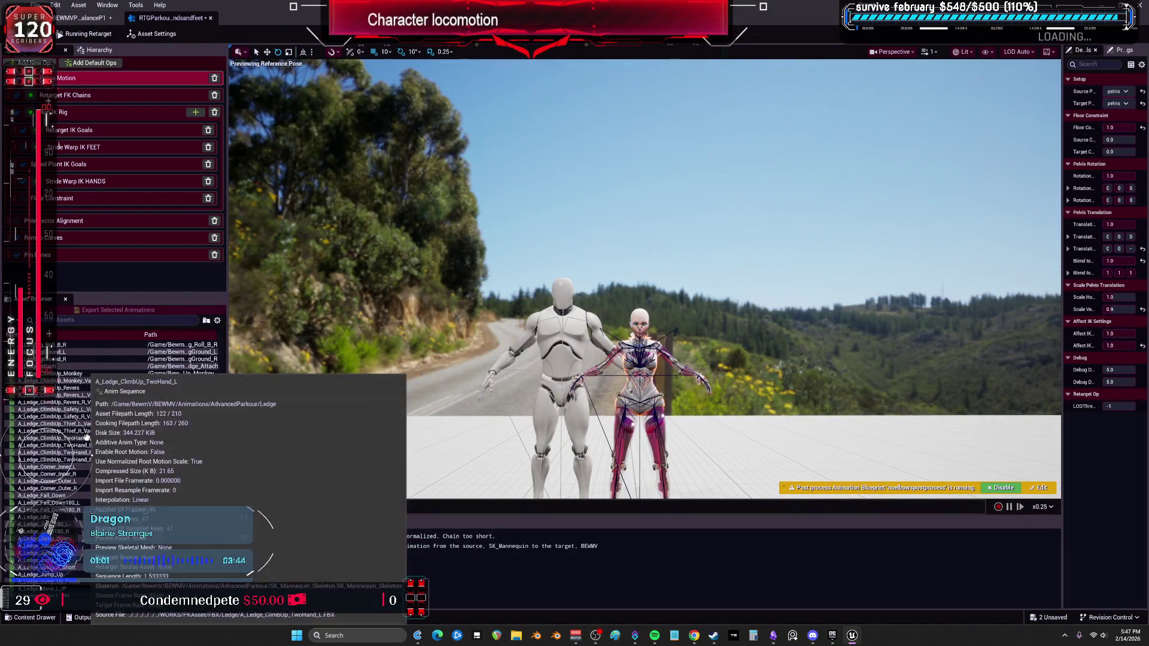
{"action": "left_click", "coordinate": [60, 366]}
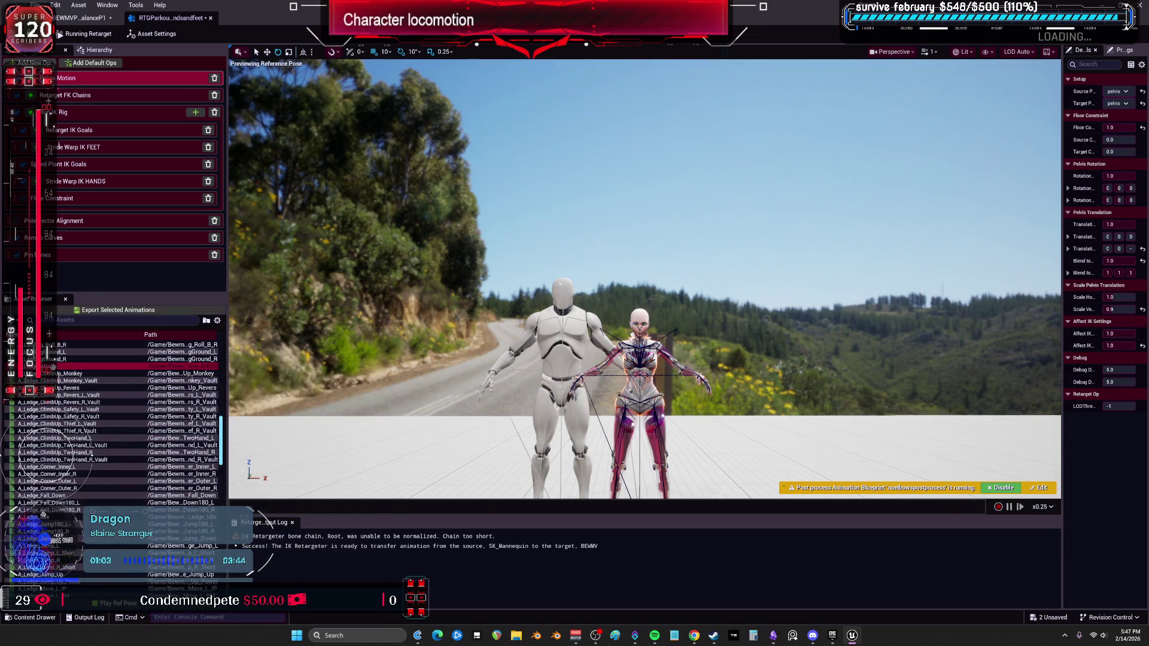
{"action": "mouse_move", "coordinate": [632, 306]}
{"action": "left_mouse_down"}
{"action": "mouse_move", "coordinate": [599, 312]}
{"action": "mouse_move", "coordinate": [538, 359]}
{"action": "mouse_move", "coordinate": [598, 359]}
{"action": "left_mouse_up"}
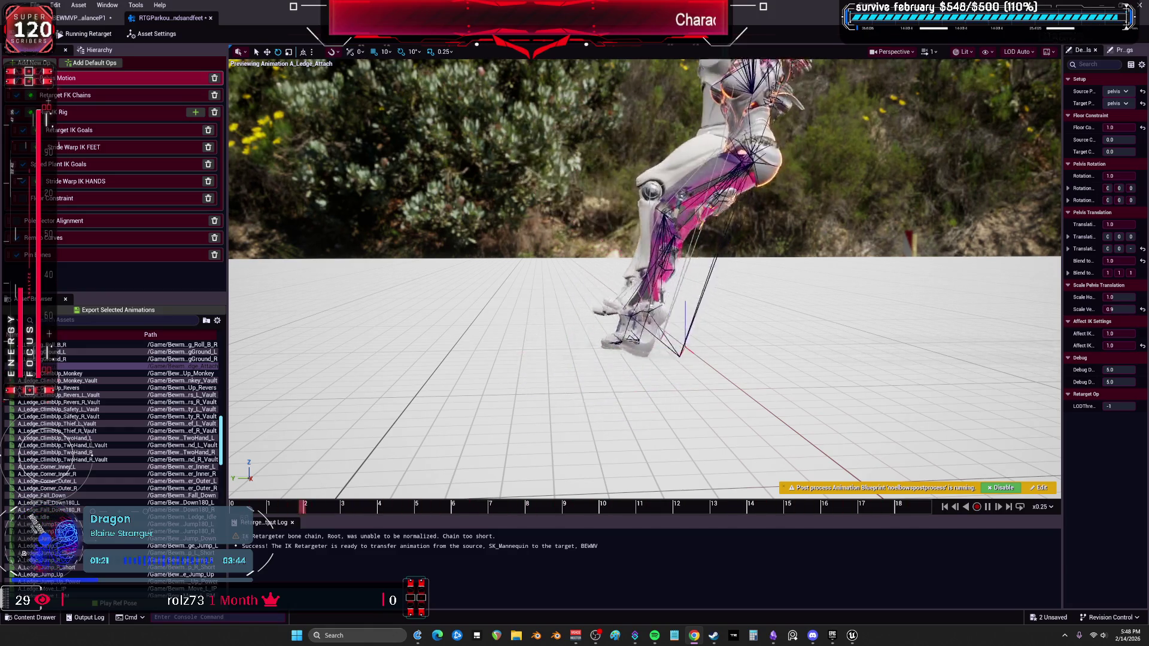
Preview A_Ledge_ClimbUp_Monkey_Vault then A_Ledge_ClimbUp_Monkey, scrub to frame 18, and widen the settings panel
{"action": "key", "text": "Down"}
{"action": "key", "text": "Down"}
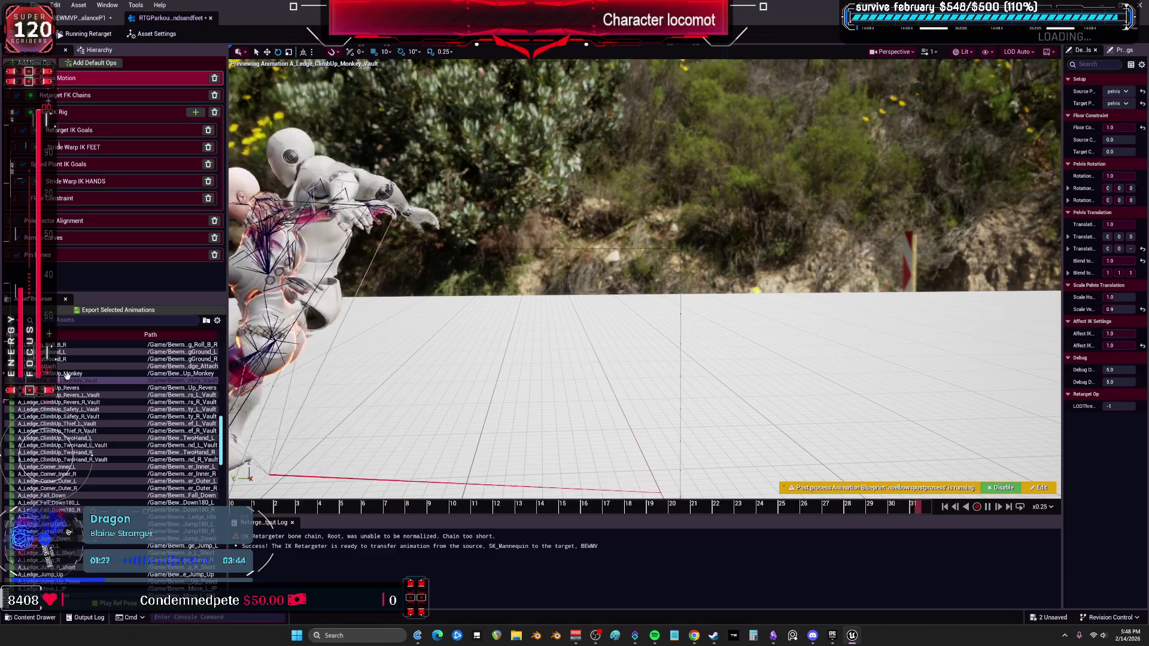
{"action": "key", "text": "Up"}
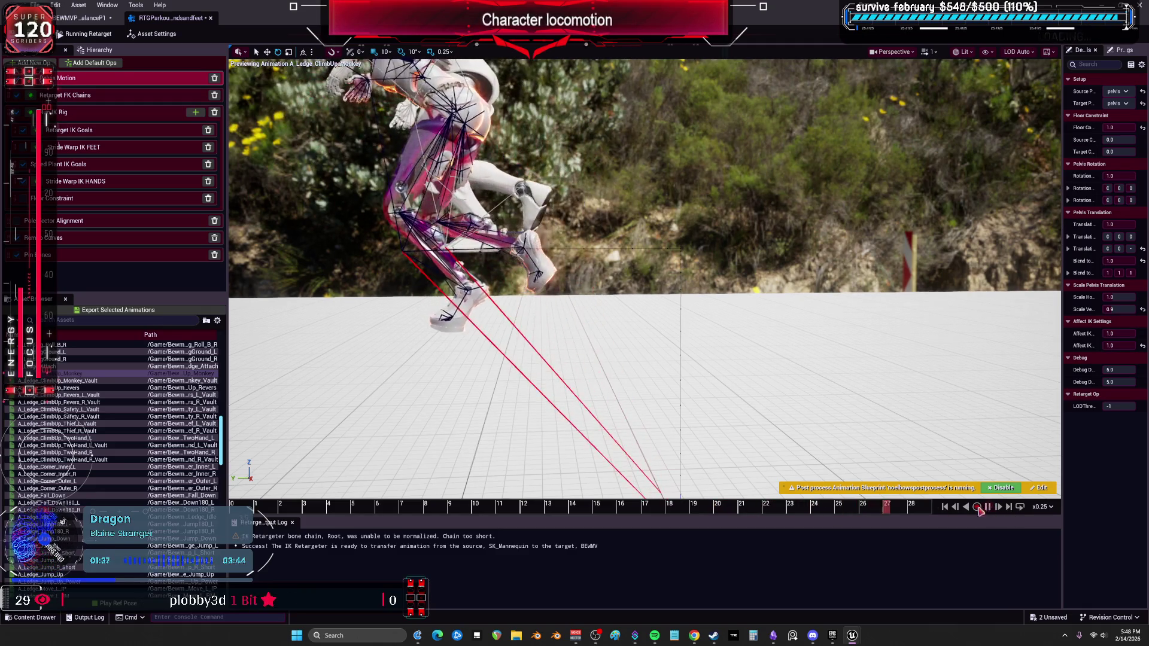
{"action": "mouse_move", "coordinate": [887, 510]}
{"action": "left_mouse_down"}
{"action": "mouse_move", "coordinate": [694, 491]}
{"action": "mouse_move", "coordinate": [729, 490]}
{"action": "mouse_move", "coordinate": [767, 512]}
{"action": "mouse_move", "coordinate": [970, 519]}
{"action": "mouse_move", "coordinate": [875, 518]}
{"action": "mouse_move", "coordinate": [947, 516]}
{"action": "left_mouse_up"}
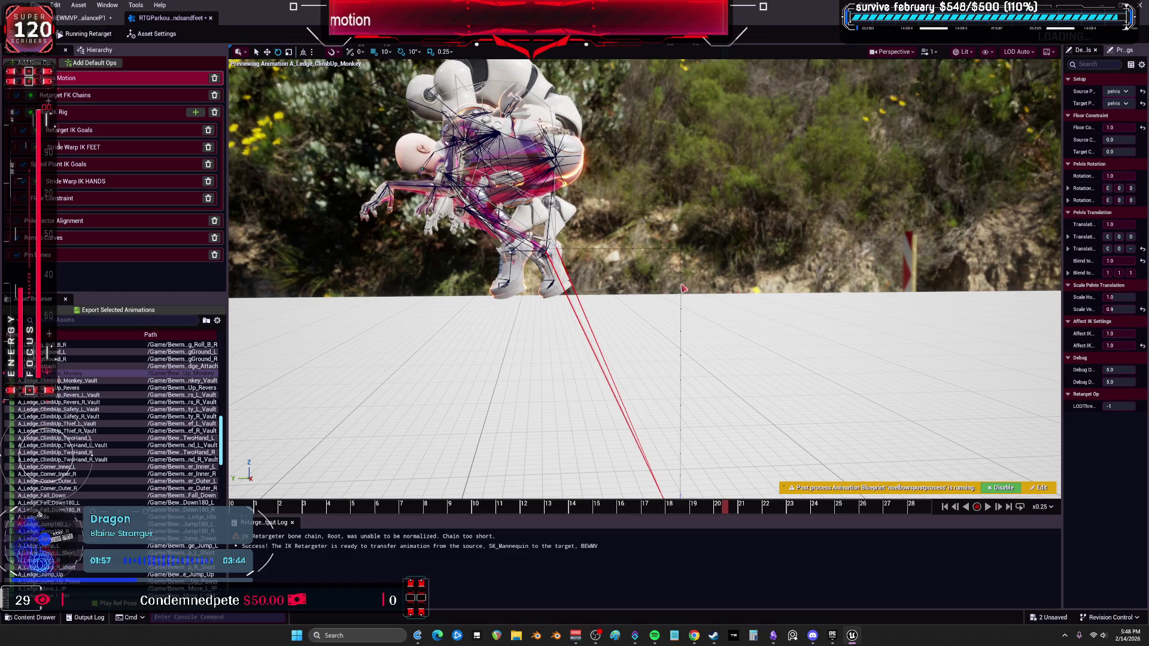
{"action": "left_click_drag", "start_coordinate": [1063, 236], "coordinate": [963, 236]}
{"action": "scroll", "coordinate": [716, 266], "scroll_direction": "up", "scroll_amount": 3}
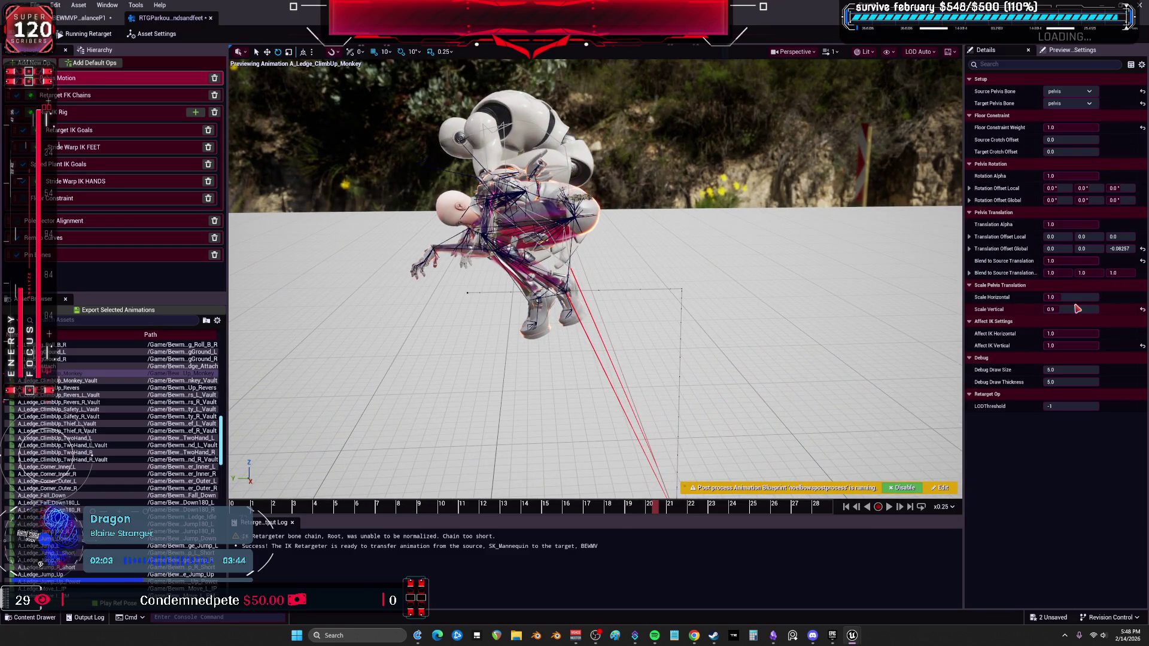
Set Pelvis Motion Scale Vertical to 1.0 and show the Retarget FK Chains mapping
{"action": "mouse_move", "coordinate": [1071, 310]}
{"action": "left_mouse_down"}
{"action": "mouse_move", "coordinate": [1083, 310]}
{"action": "mouse_move", "coordinate": [1073, 309]}
{"action": "left_mouse_up"}
{"action": "type", "text": "1"}
{"action": "key", "text": "Return"}
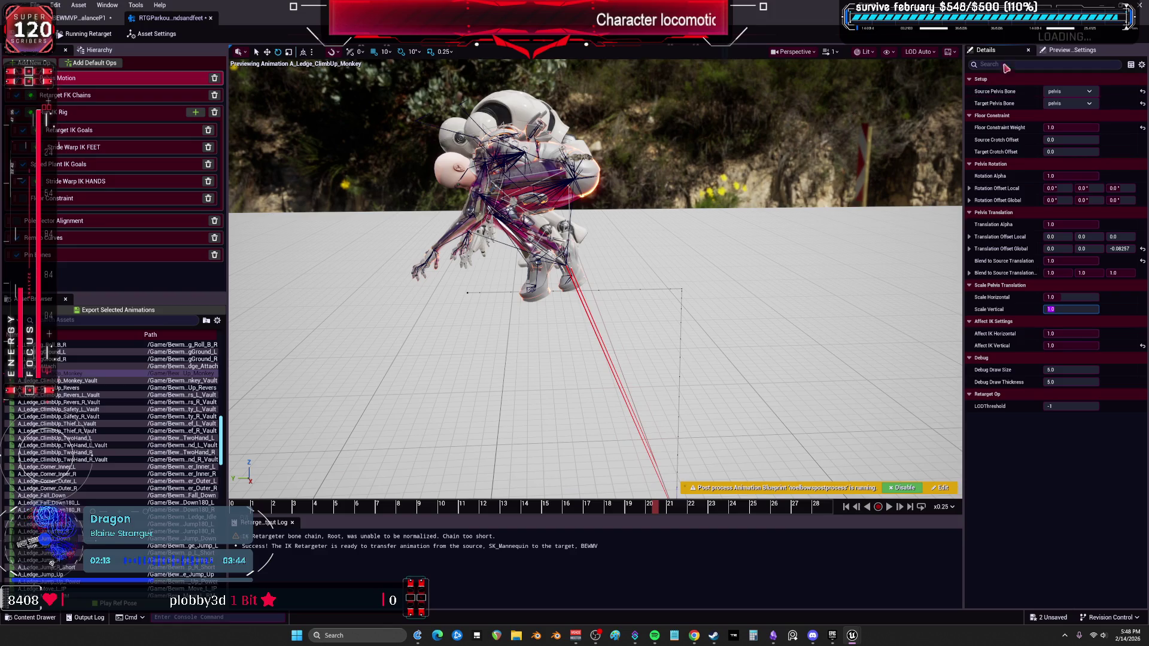
{"action": "left_click", "coordinate": [133, 95]}
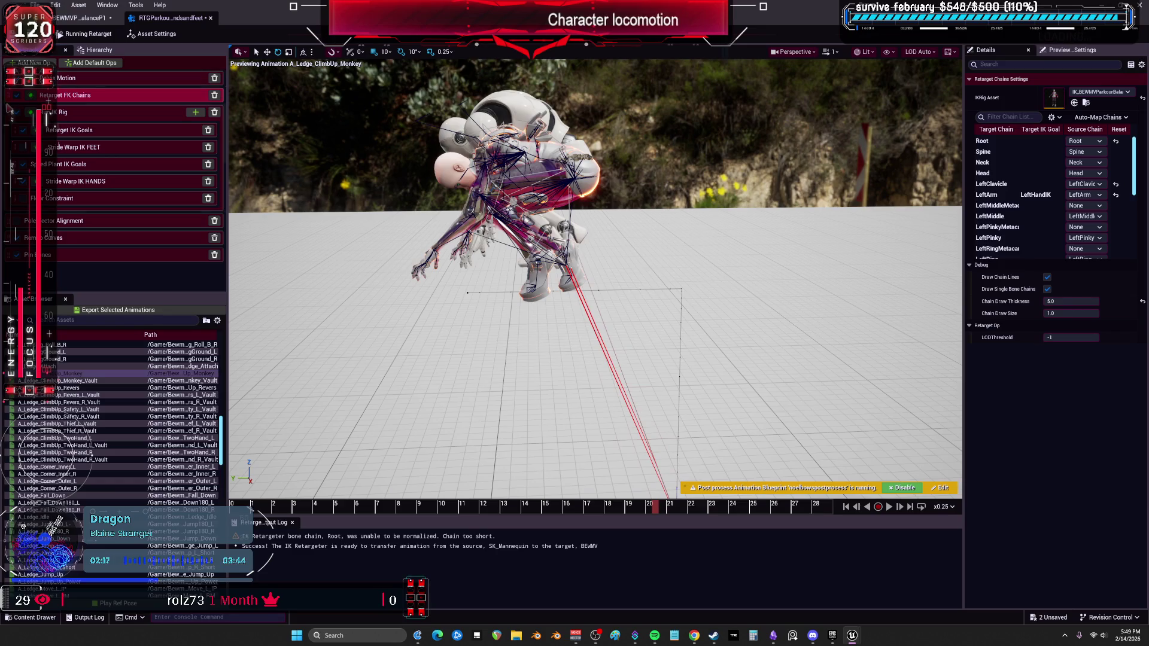
Review the Run IK Rig, Stride Warp IK FEET, Speed Plant, Retarget IK Goals and Pole Vector op settings
{"action": "left_click", "coordinate": [84, 19]}
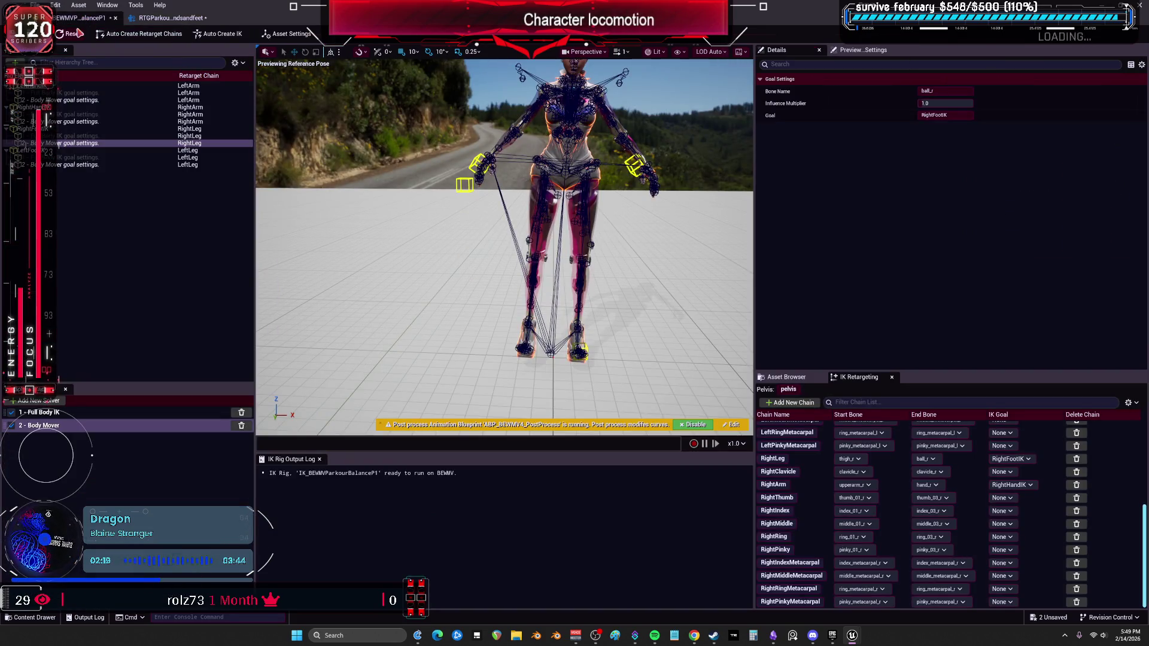
{"action": "left_click", "coordinate": [170, 20]}
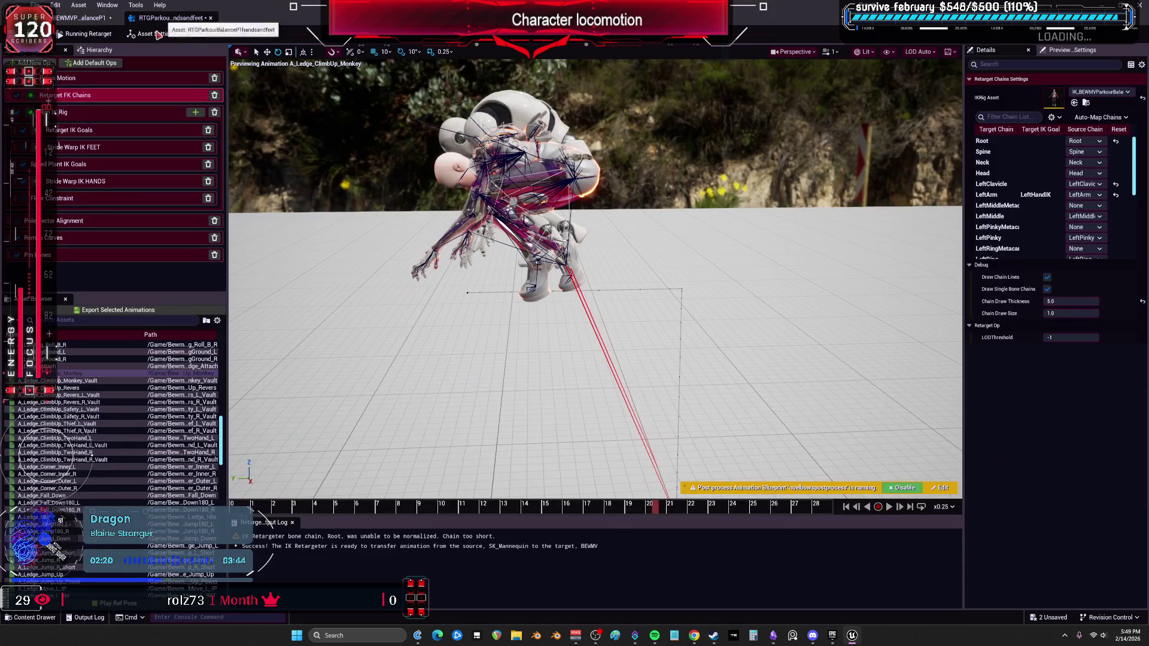
{"action": "left_click", "coordinate": [94, 118]}
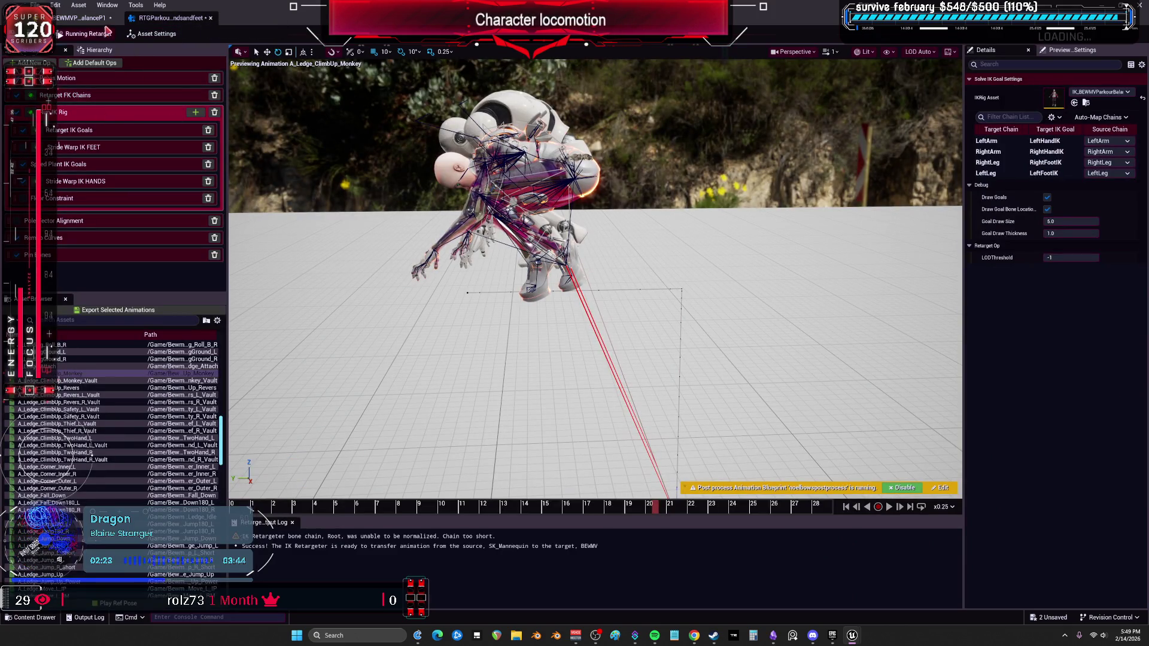
{"action": "left_click_drag", "start_coordinate": [963, 199], "coordinate": [800, 201]}
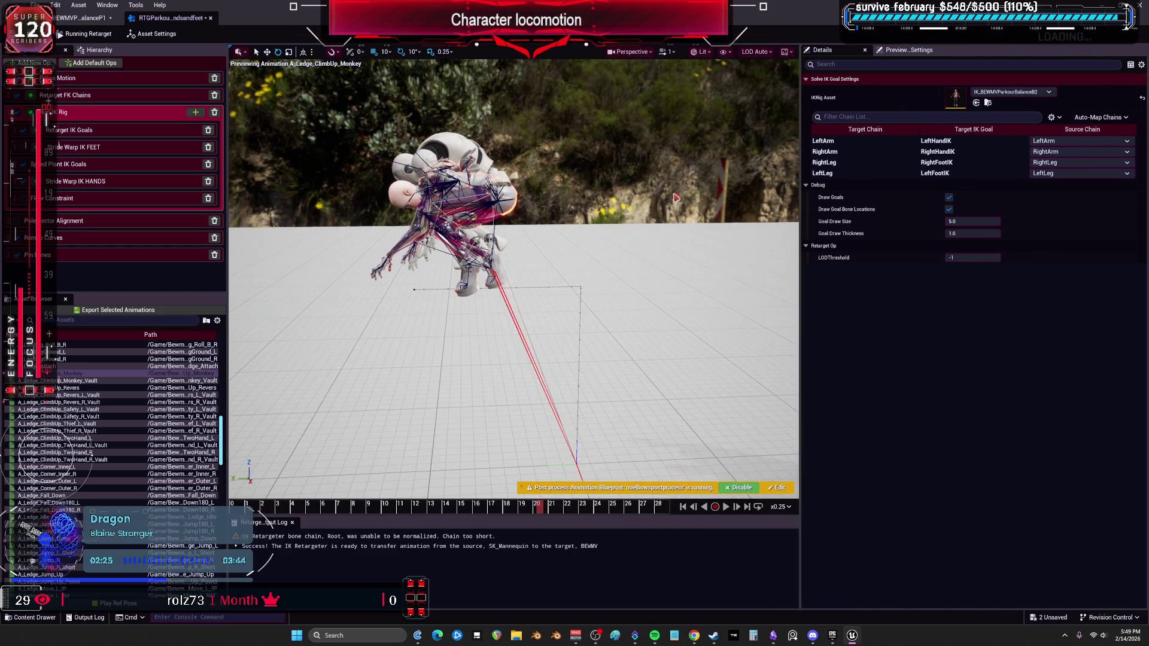
{"action": "left_click", "coordinate": [100, 147]}
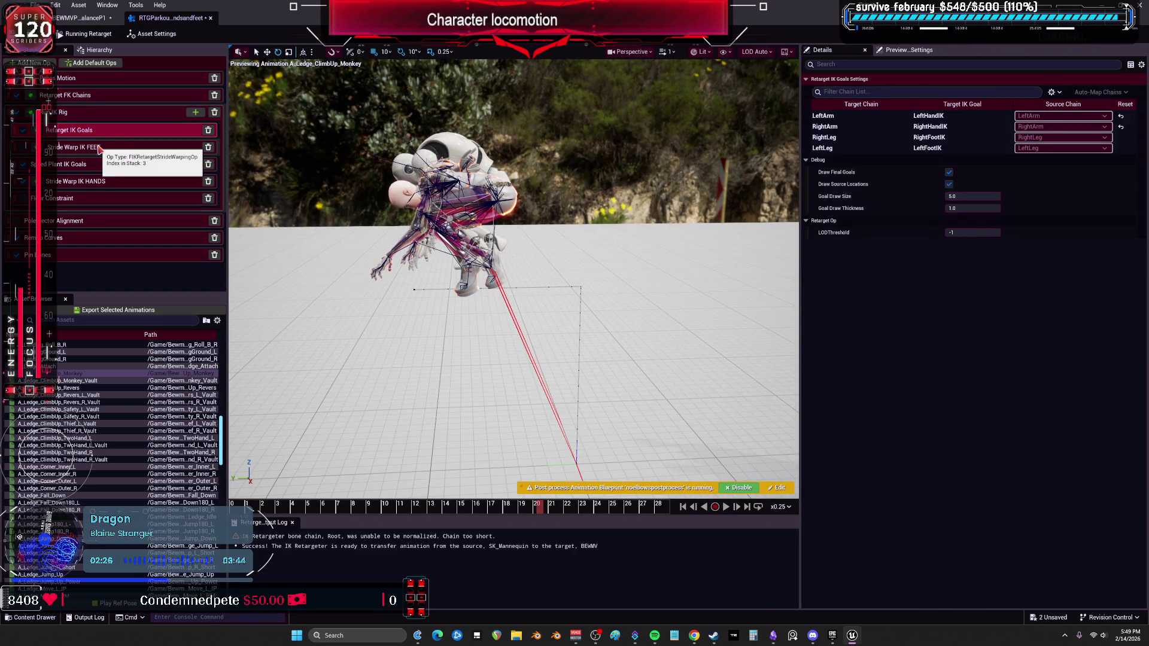
{"action": "left_click", "coordinate": [97, 166]}
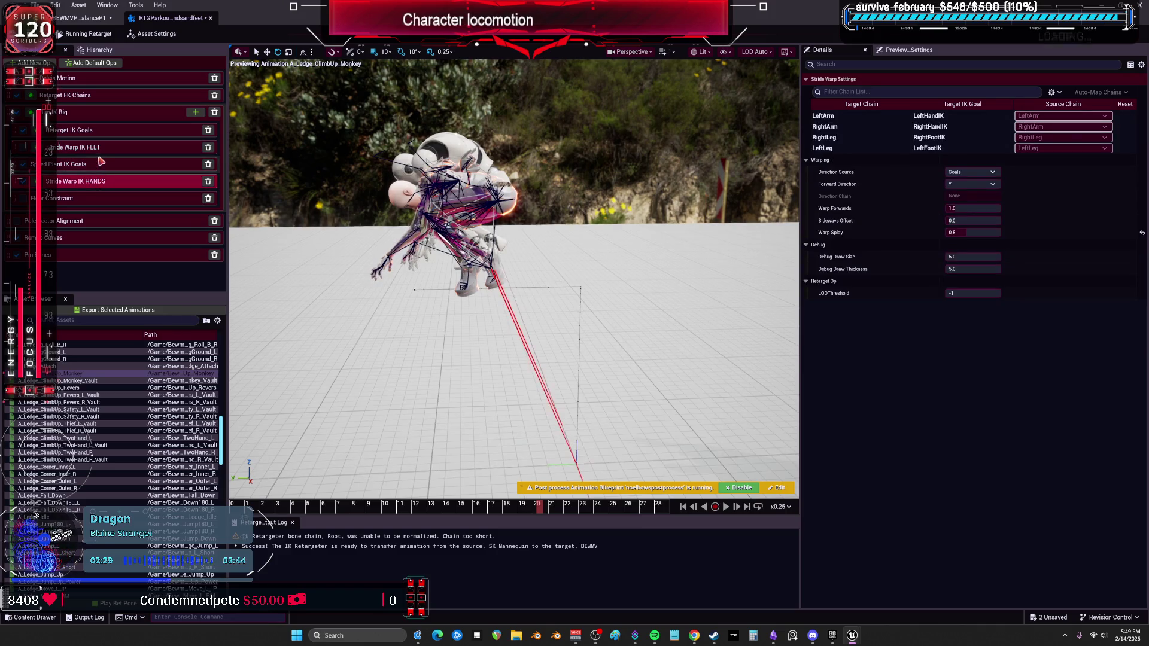
{"action": "left_click", "coordinate": [84, 129]}
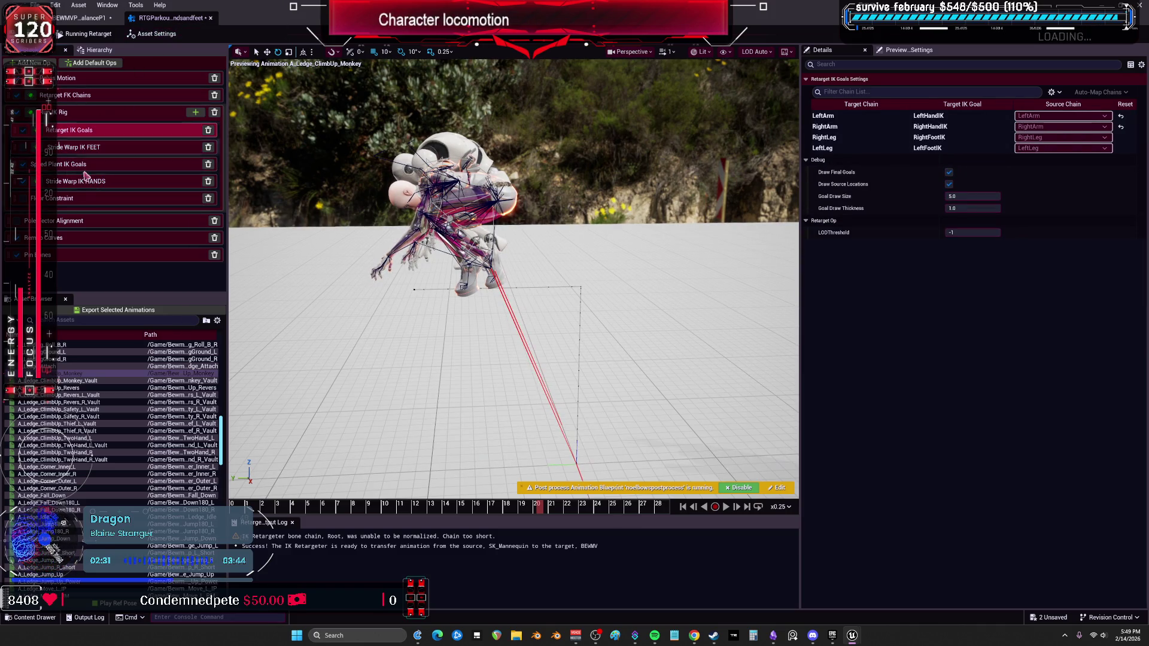
{"action": "left_click", "coordinate": [69, 220]}
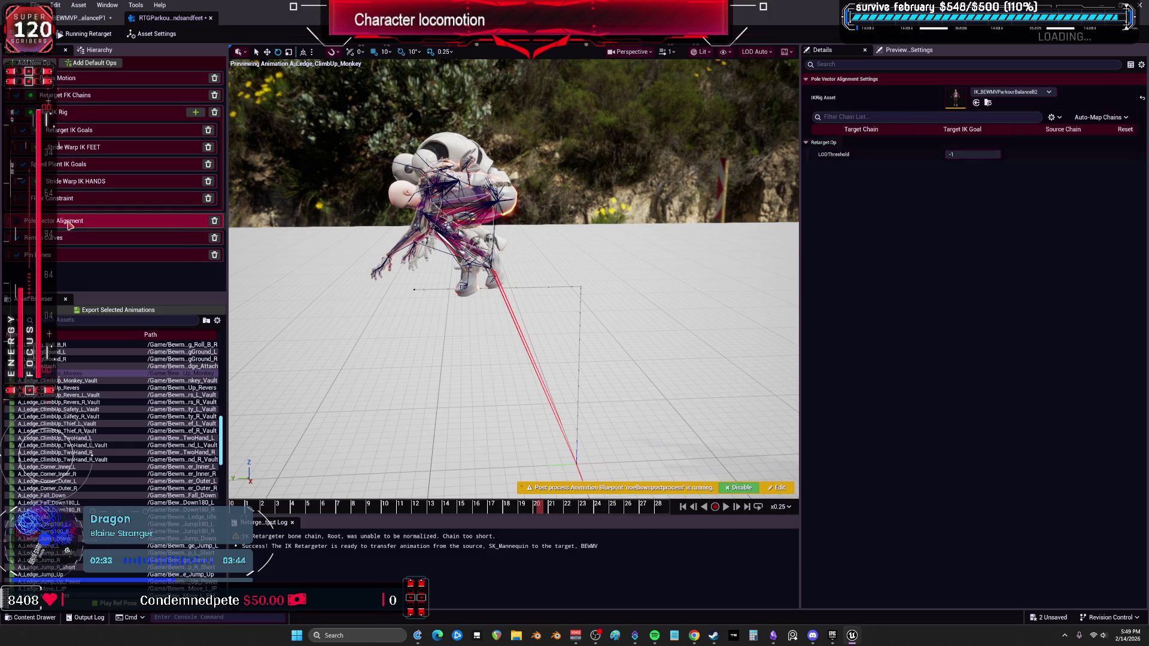
Review the Remap Curves, Pole Vector, Stride Warp IK HANDS/FEET and Speed Plant op settings again
{"action": "left_click", "coordinate": [81, 18]}
{"action": "left_click", "coordinate": [168, 18]}
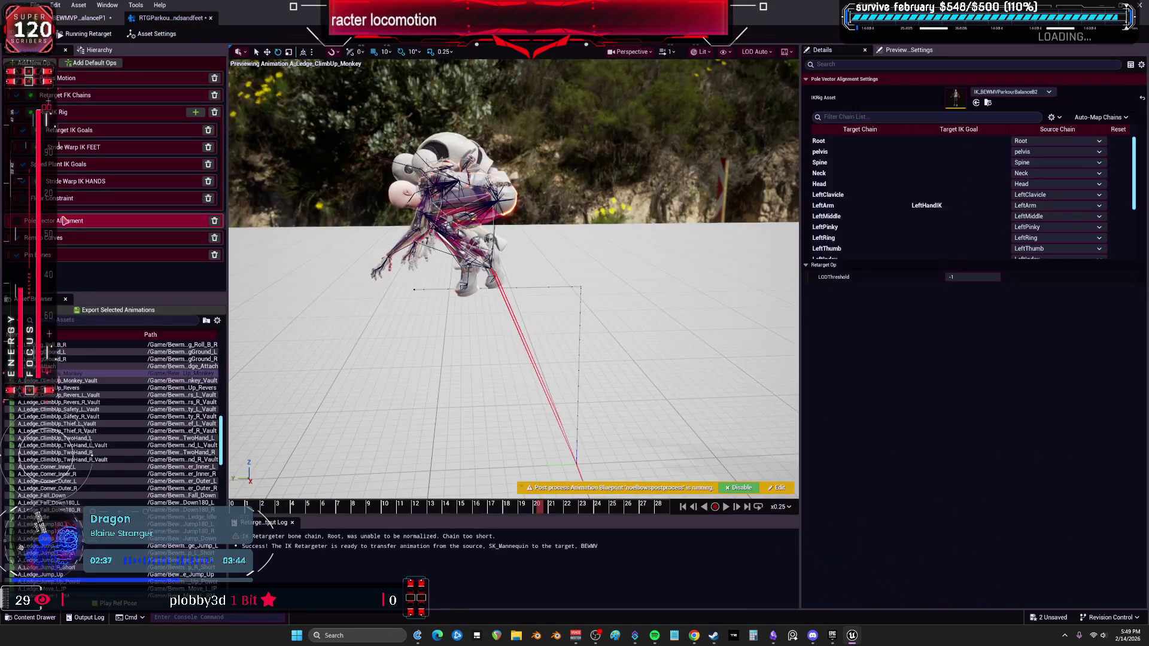
{"action": "left_click", "coordinate": [68, 242]}
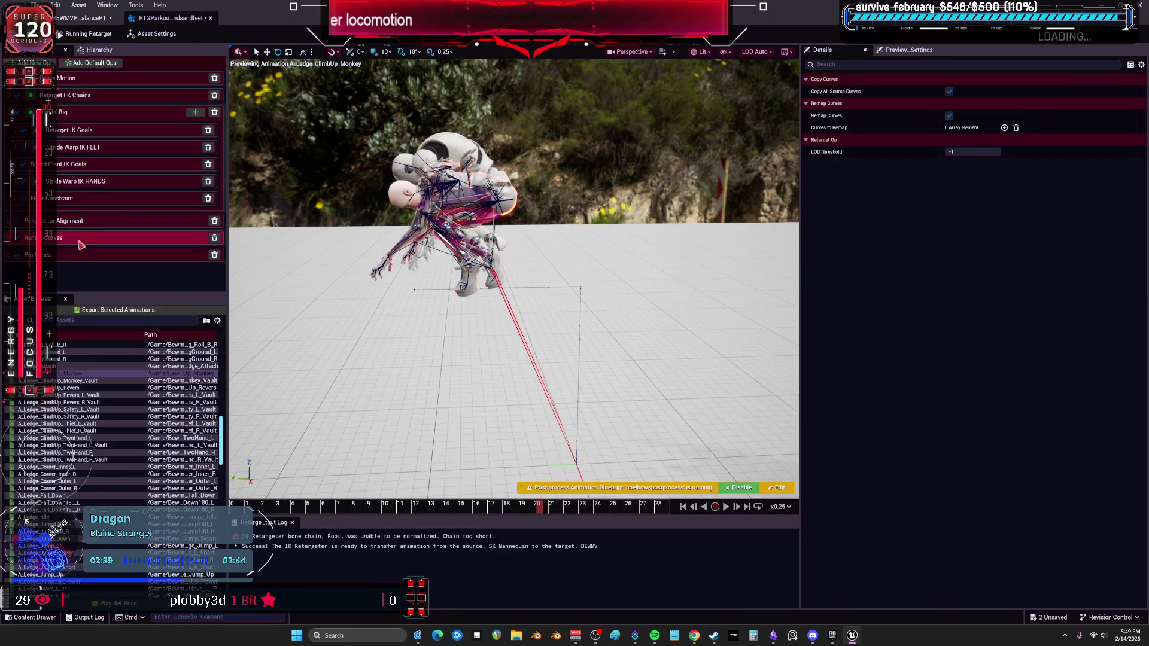
{"action": "left_click", "coordinate": [69, 222]}
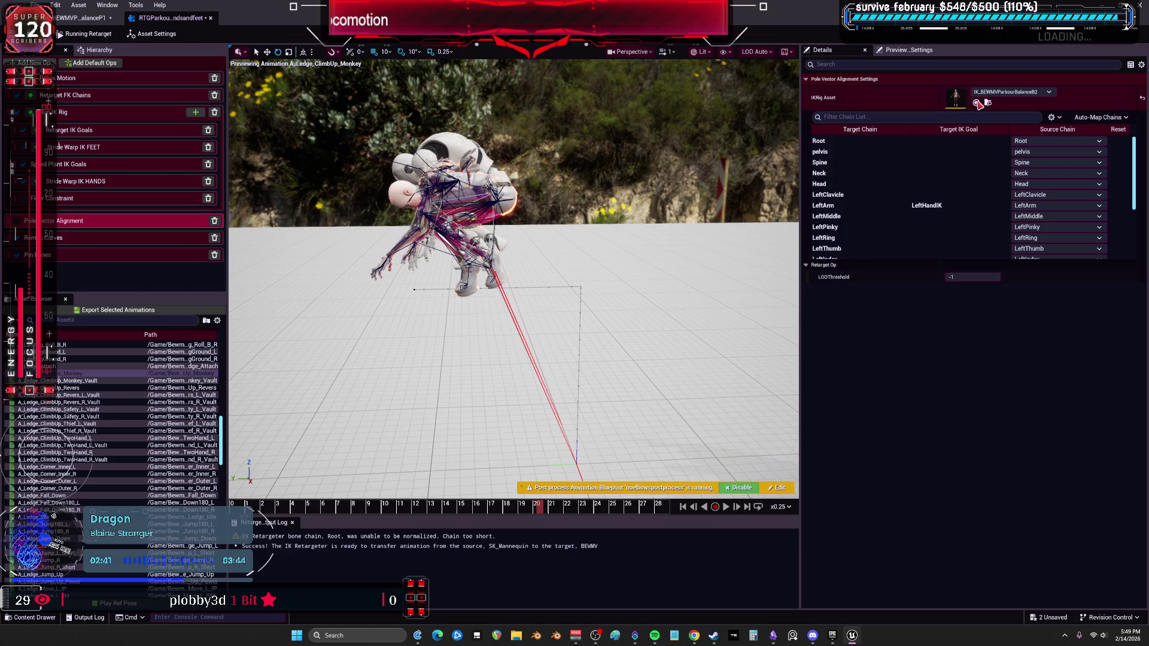
{"action": "left_click", "coordinate": [107, 180]}
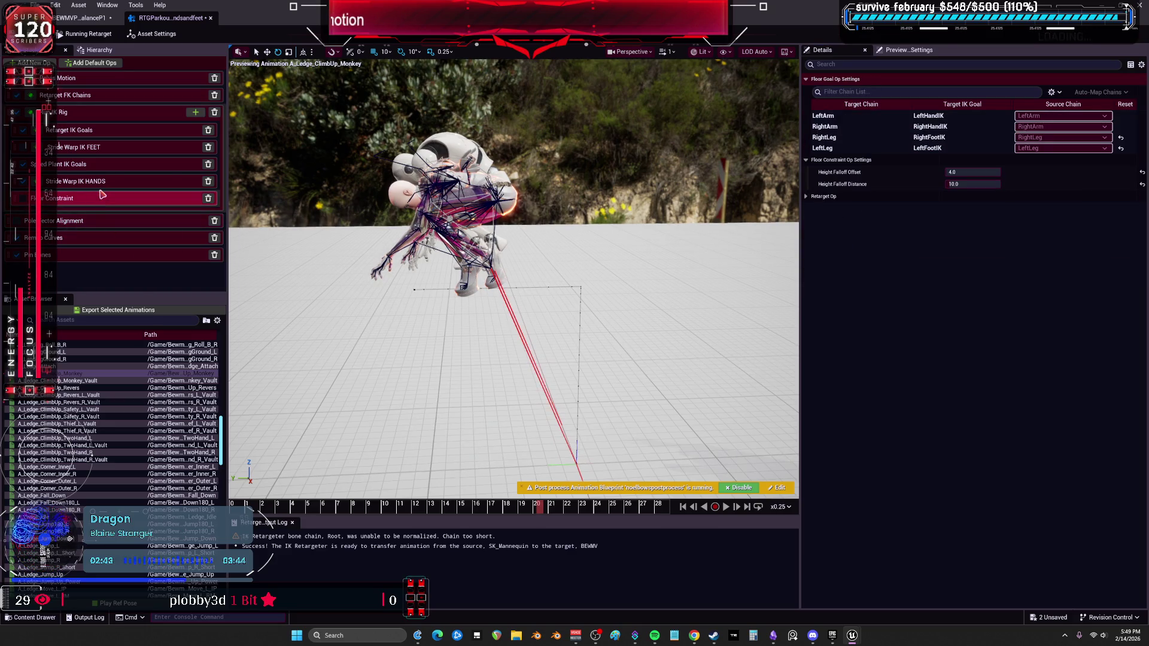
{"action": "left_click", "coordinate": [66, 165]}
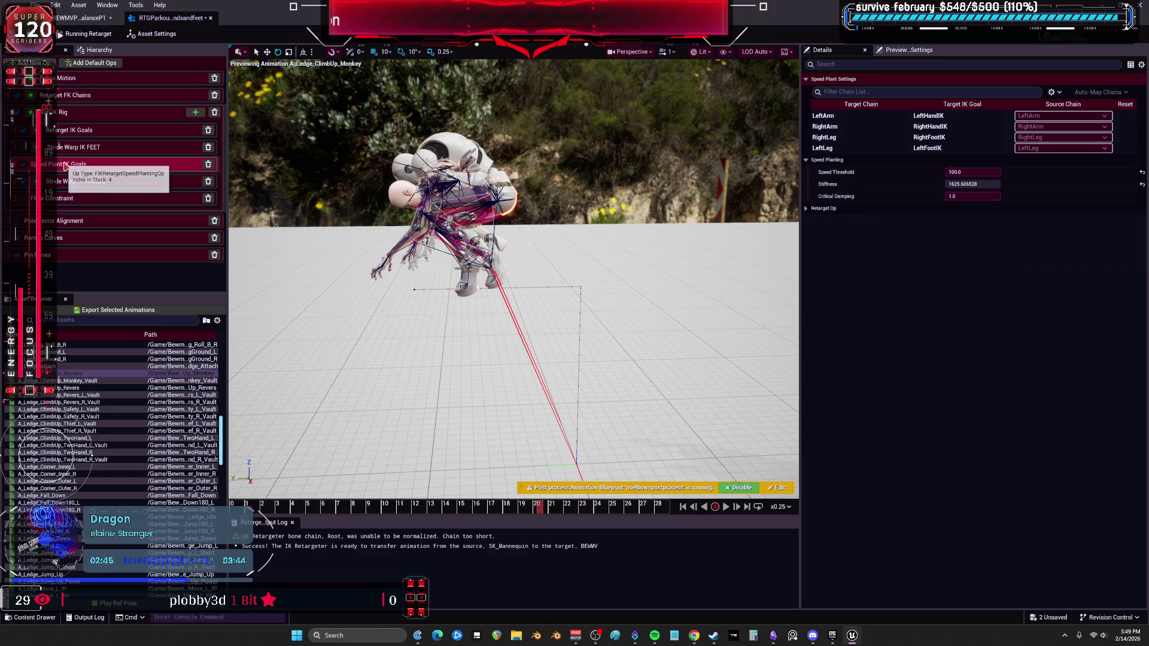
{"action": "left_click", "coordinate": [81, 146]}
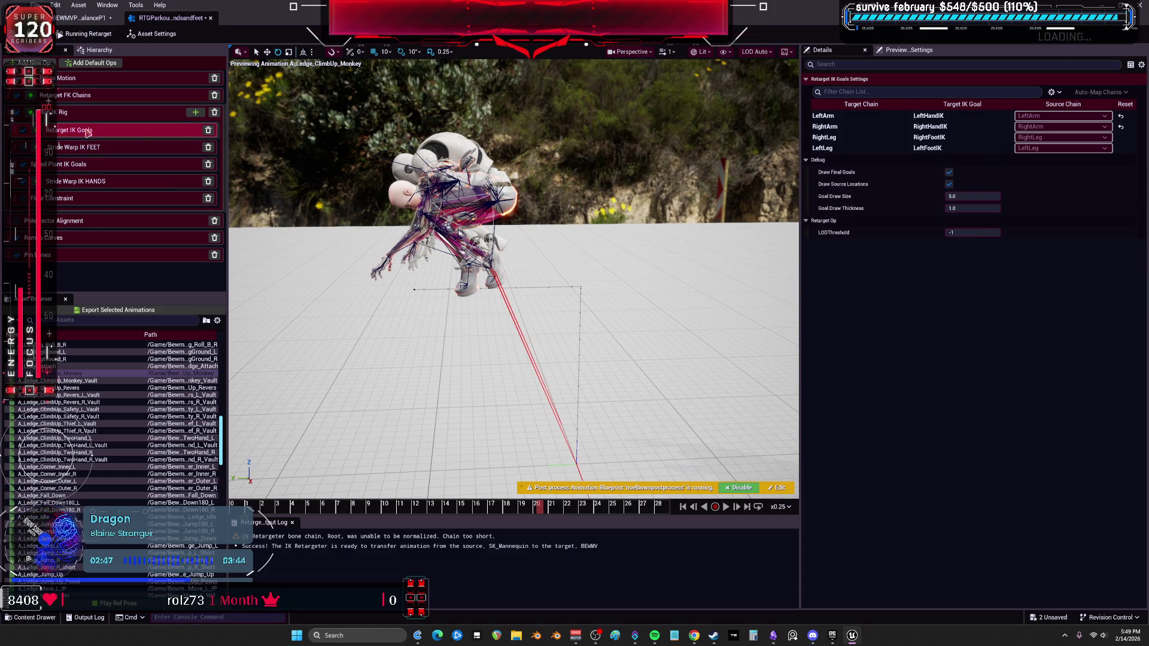
Change the Run IK Rig op's IK Rig Asset from BalanceB2 to BalanceP1 and check its FK chains
{"action": "left_click", "coordinate": [92, 112]}
{"action": "left_click", "coordinate": [976, 103]}
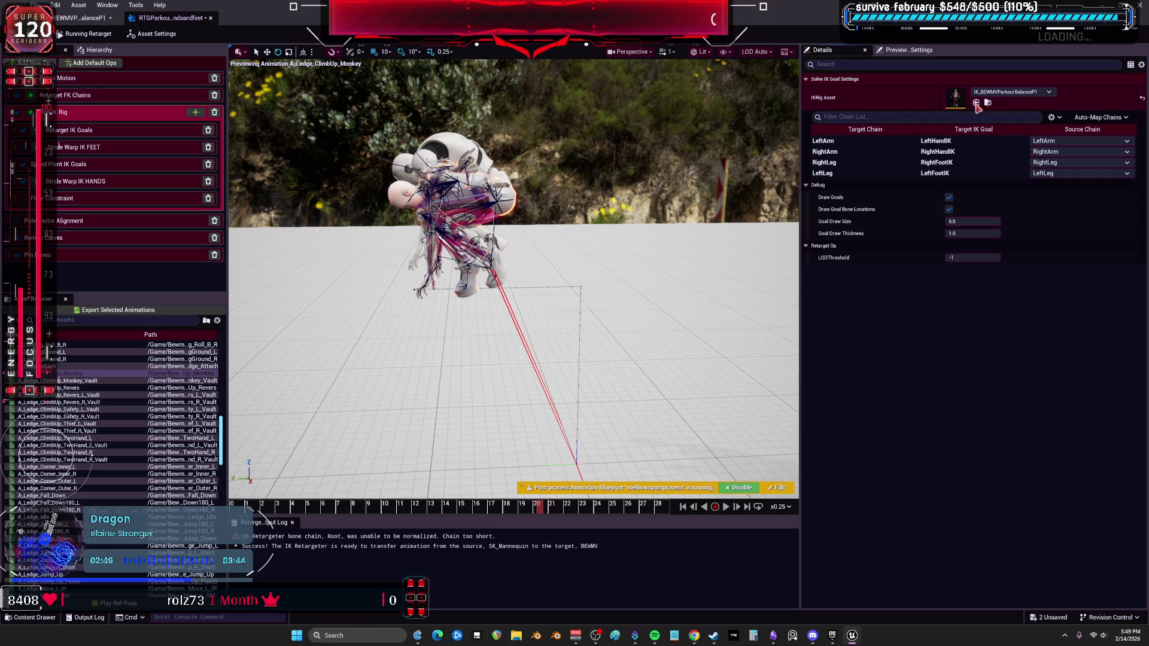
{"action": "left_click", "coordinate": [116, 96]}
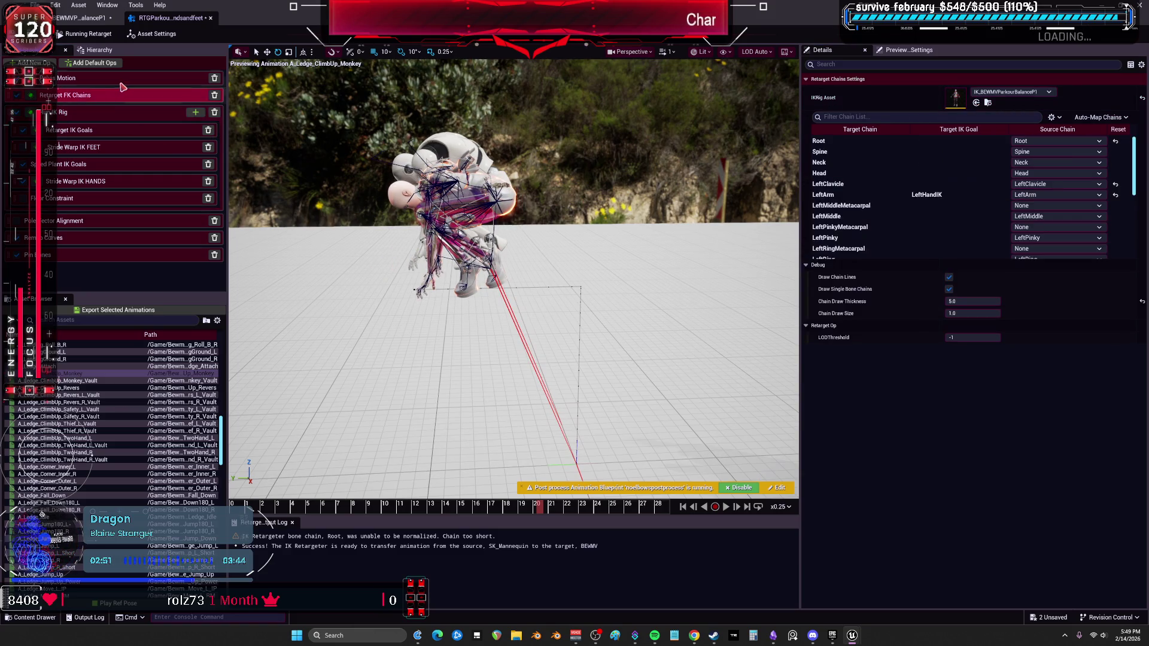
{"action": "left_click", "coordinate": [126, 79]}
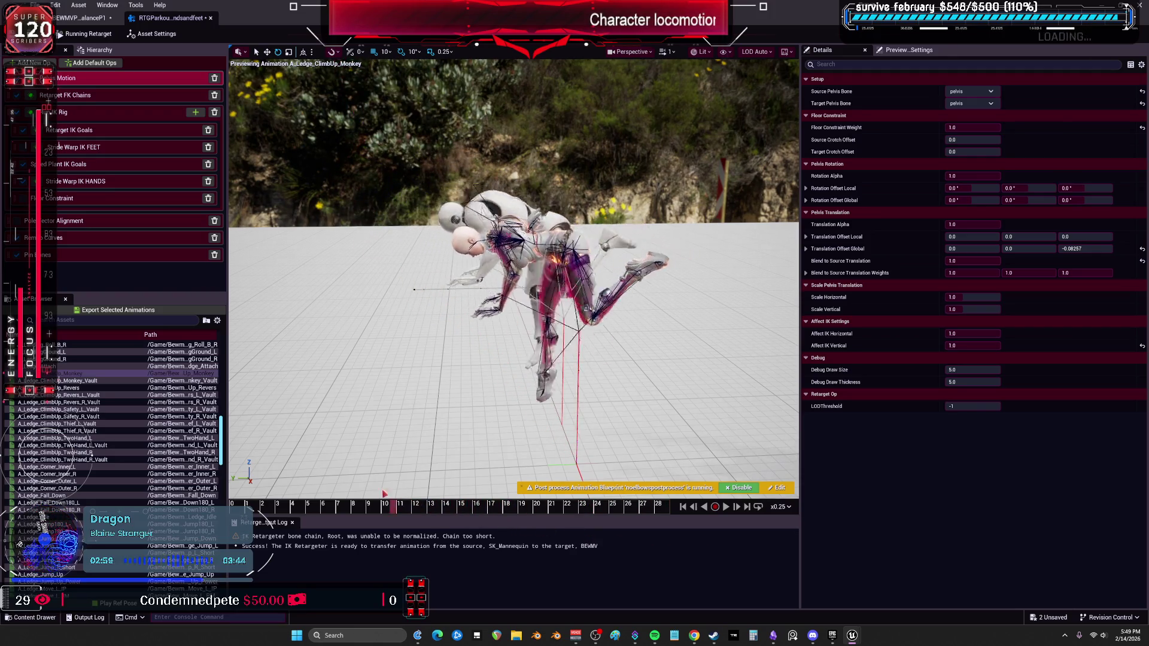
Scrub to about frame 20, reset the LeftArm goal's Static Offset Y to 0, then select RightArm
{"action": "mouse_move", "coordinate": [505, 405]}
{"action": "left_mouse_down"}
{"action": "mouse_move", "coordinate": [505, 371]}
{"action": "mouse_move", "coordinate": [505, 401]}
{"action": "left_mouse_up"}
{"action": "mouse_move", "coordinate": [412, 513]}
{"action": "left_mouse_down"}
{"action": "mouse_move", "coordinate": [710, 579]}
{"action": "mouse_move", "coordinate": [479, 559]}
{"action": "mouse_move", "coordinate": [192, 494]}
{"action": "mouse_move", "coordinate": [311, 486]}
{"action": "mouse_move", "coordinate": [154, 479]}
{"action": "mouse_move", "coordinate": [360, 477]}
{"action": "mouse_move", "coordinate": [184, 442]}
{"action": "left_mouse_up"}
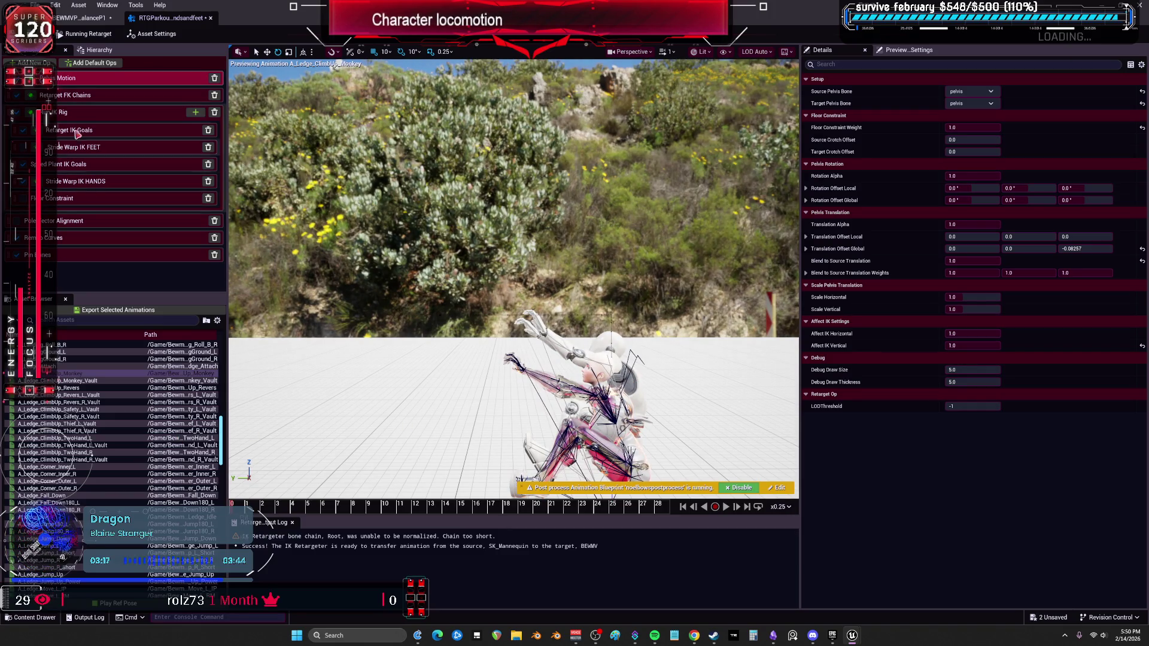
{"action": "left_click", "coordinate": [96, 129]}
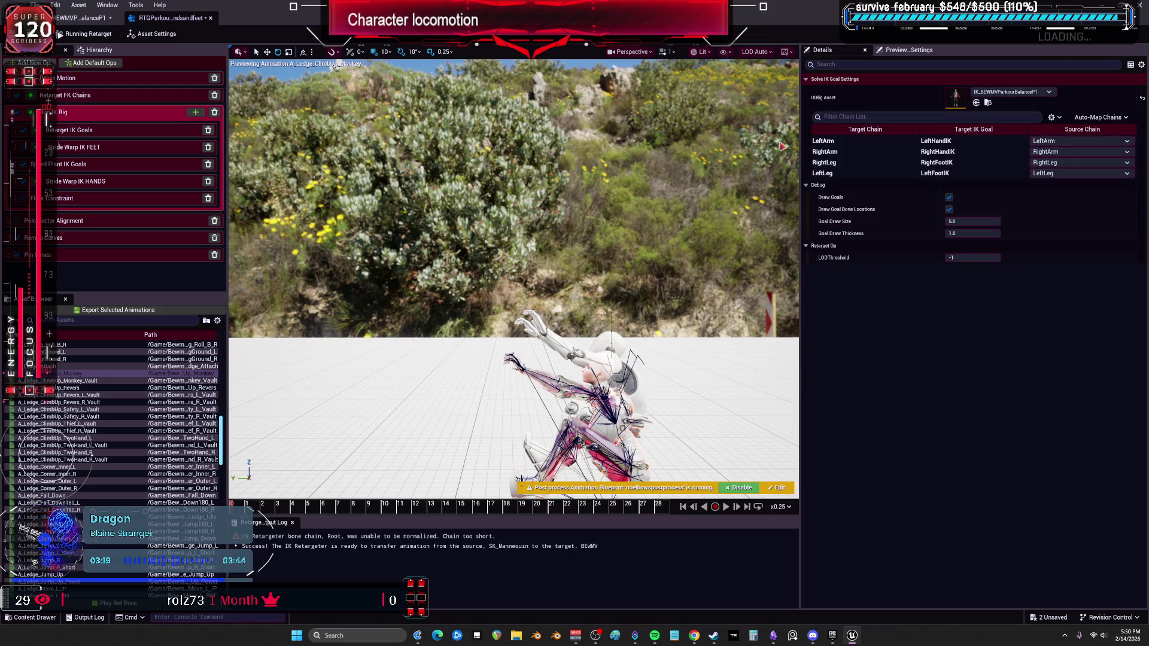
{"action": "left_click", "coordinate": [119, 131]}
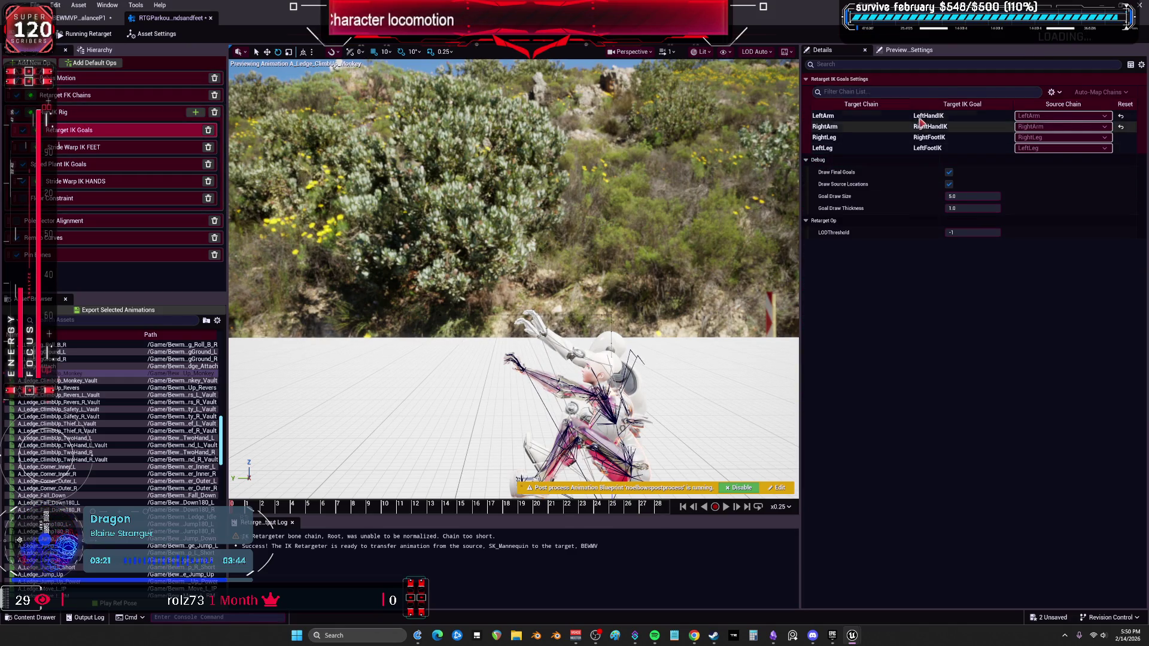
{"action": "left_click", "coordinate": [1132, 270]}
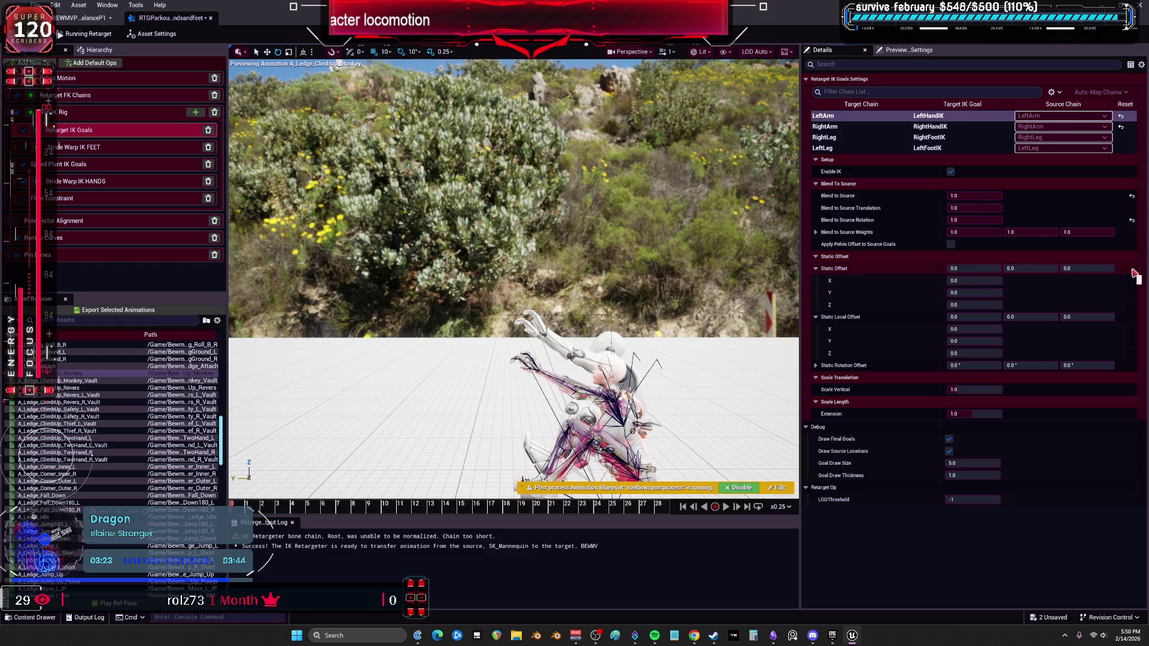
{"action": "left_click", "coordinate": [861, 126]}
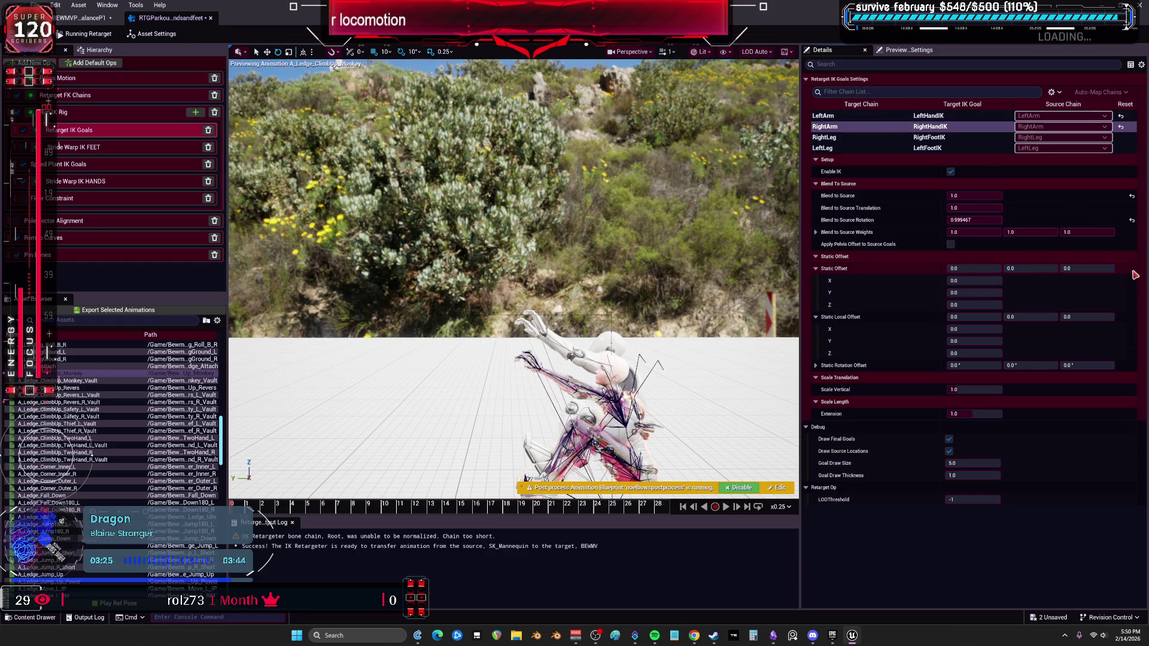
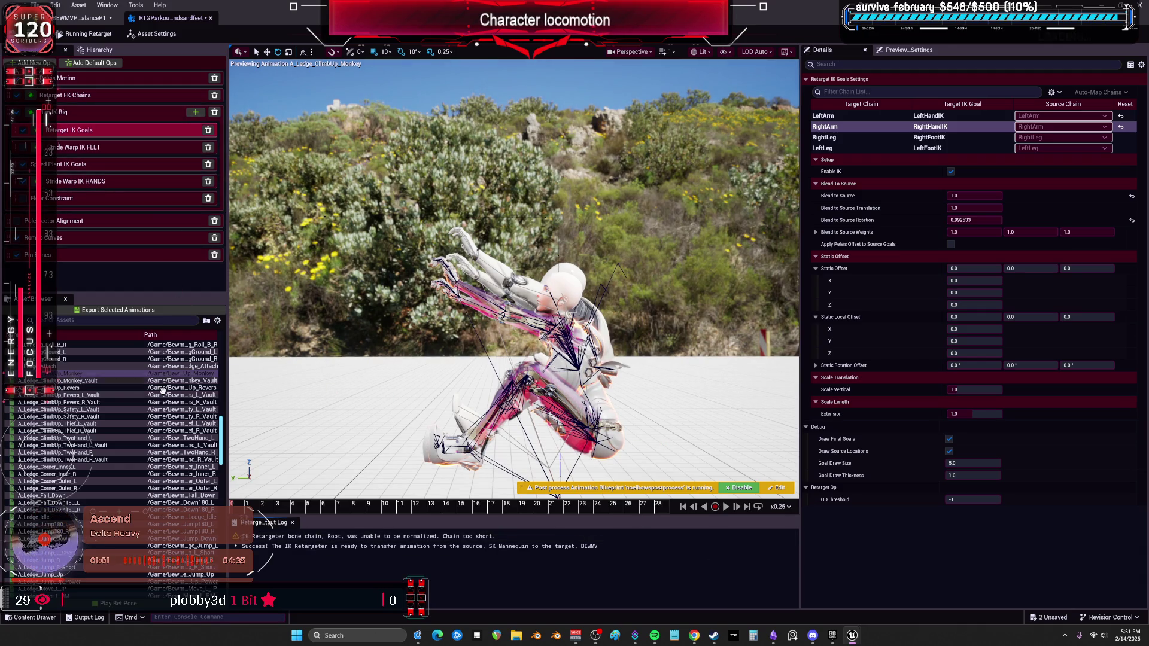
Review the IK Rig and Retarget IK Goals ops and the ledge climb preview, then switch to the BEWMV parkour balance IK rig
{"action": "left_click", "coordinate": [124, 114]}
{"action": "left_click", "coordinate": [127, 135]}
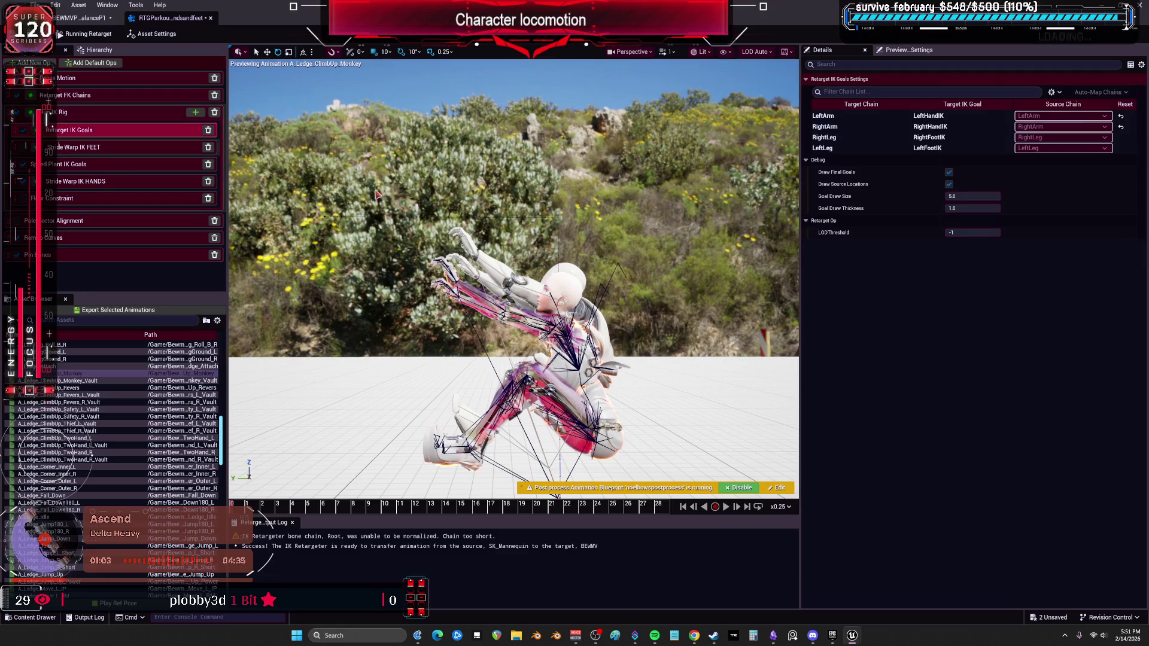
{"action": "left_click_drag", "start_coordinate": [680, 345], "coordinate": [652, 342]}
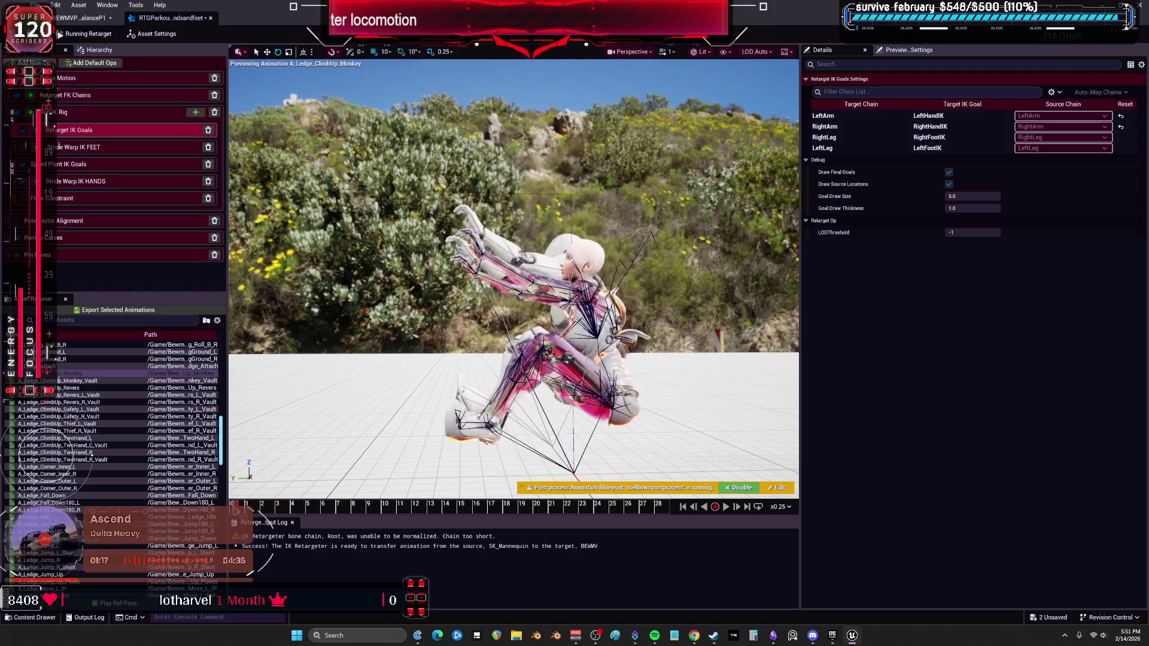
{"action": "left_click_drag", "start_coordinate": [273, 516], "coordinate": [290, 514]}
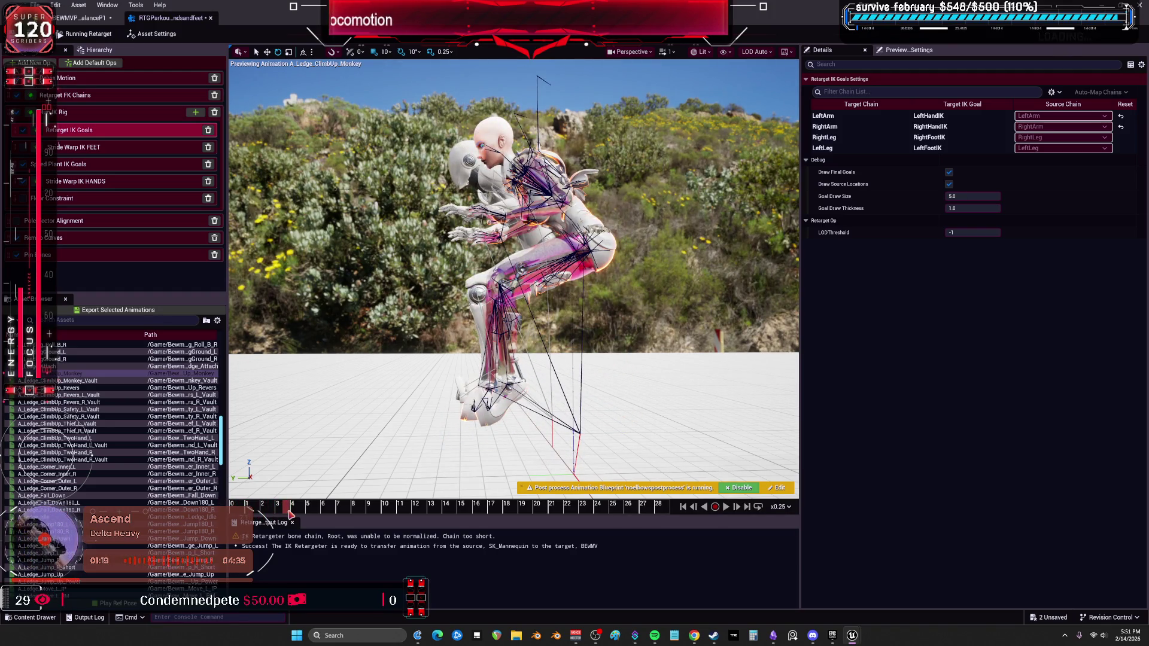
{"action": "left_click", "coordinate": [96, 18]}
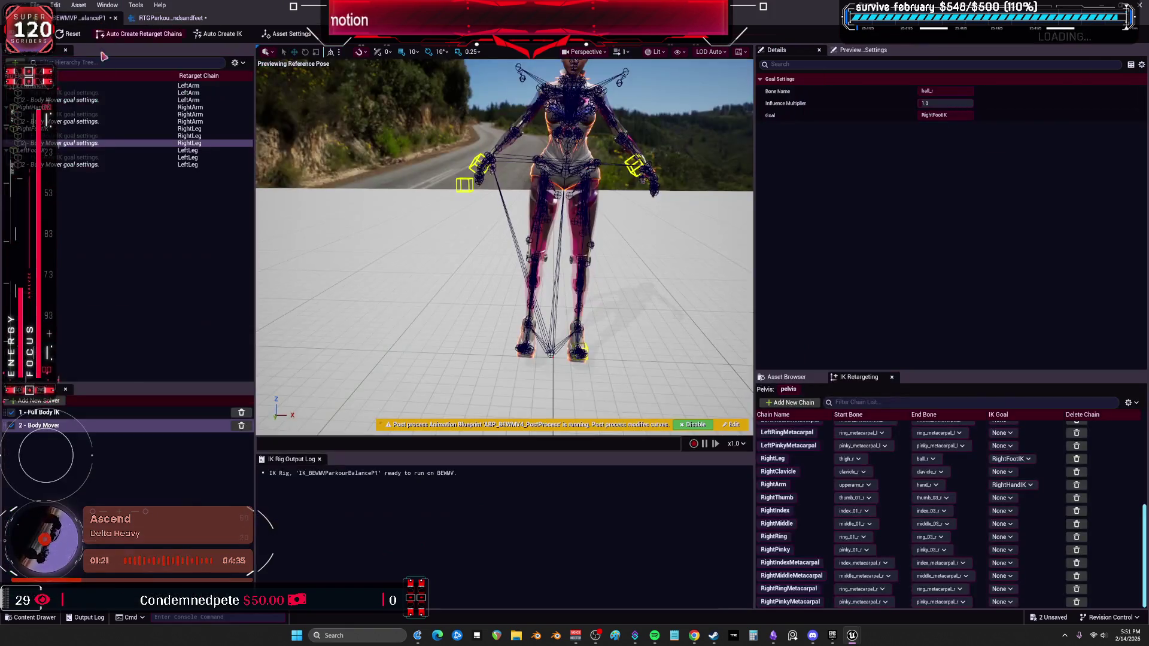
Delete the '2 - Body Mover' solver so only Full Body IK remains, then return to RTGParkour
{"action": "left_click", "coordinate": [69, 101]}
{"action": "left_click", "coordinate": [72, 93]}
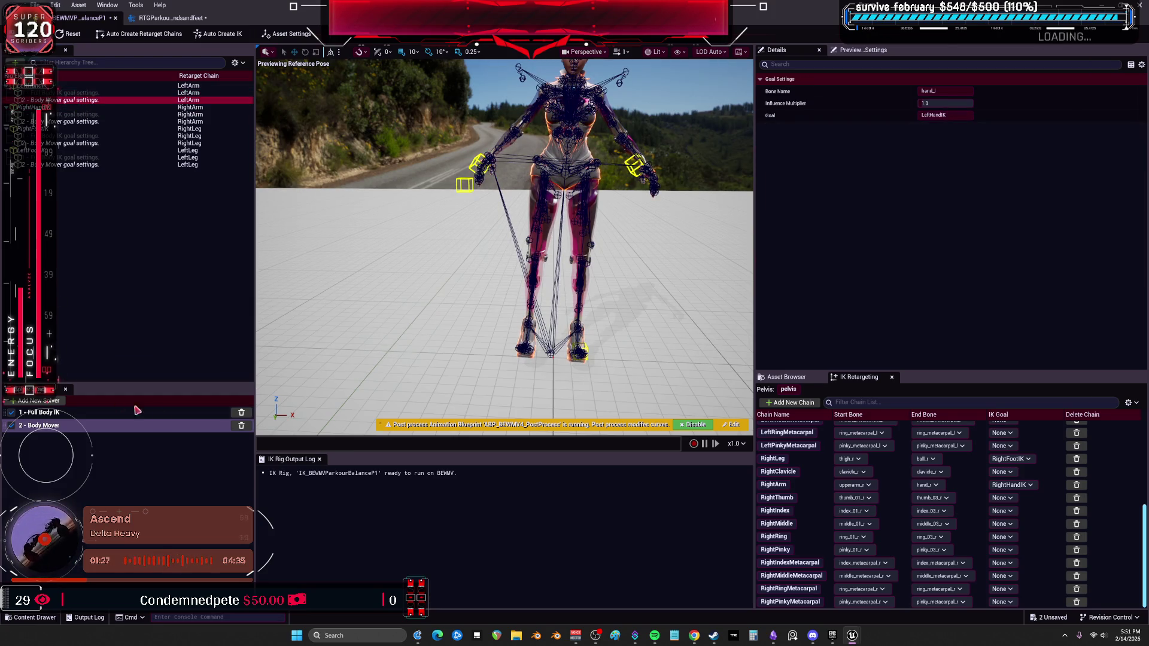
{"action": "left_click", "coordinate": [241, 425]}
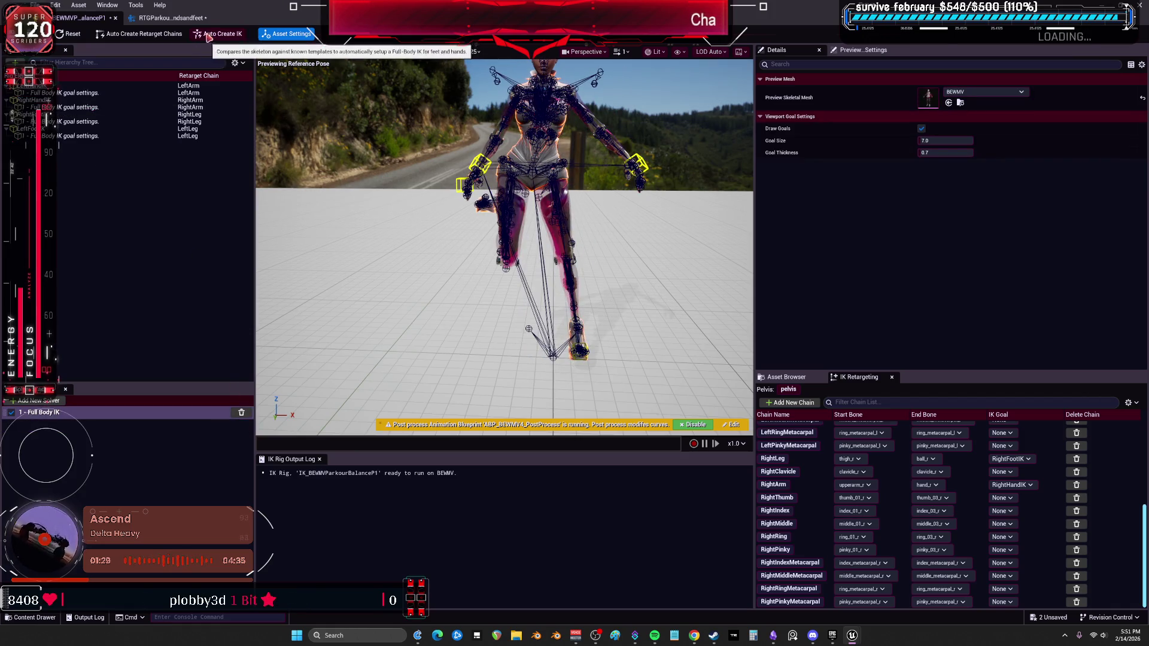
{"action": "left_click", "coordinate": [165, 18]}
{"action": "left_click", "coordinate": [60, 23]}
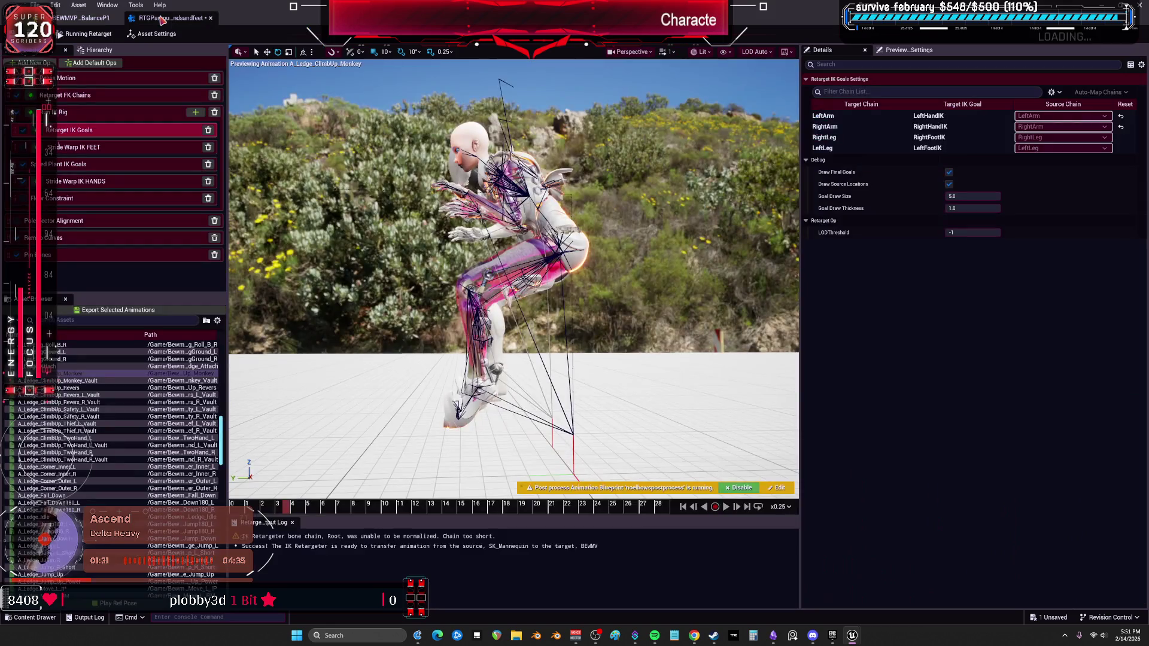
{"action": "left_click", "coordinate": [165, 18]}
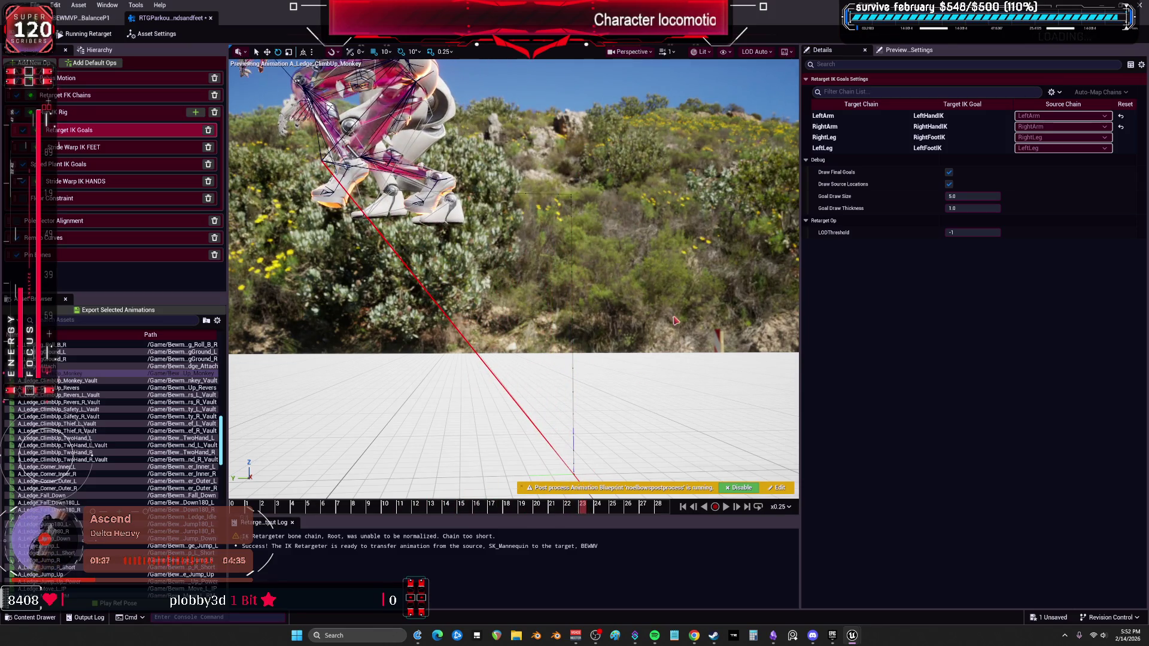
Scrub the climb from the early crouch to about frame 12 and select the Pelvis Motion op
{"action": "scroll", "coordinate": [666, 333], "scroll_direction": "up", "scroll_amount": 3}
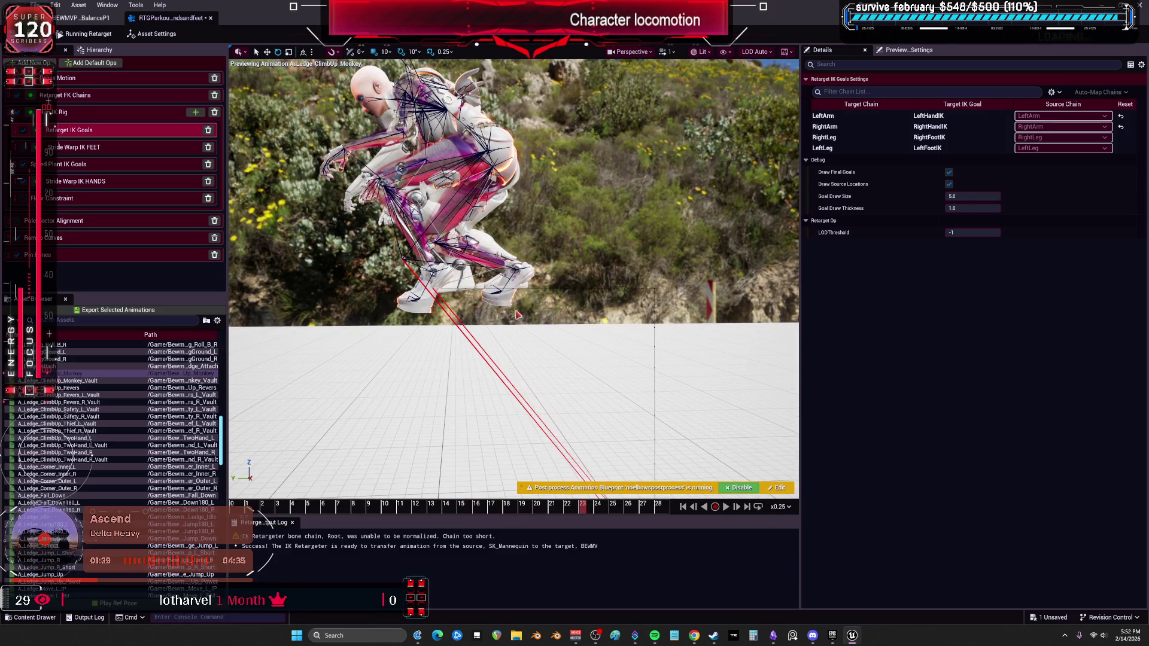
{"action": "left_click", "coordinate": [288, 503]}
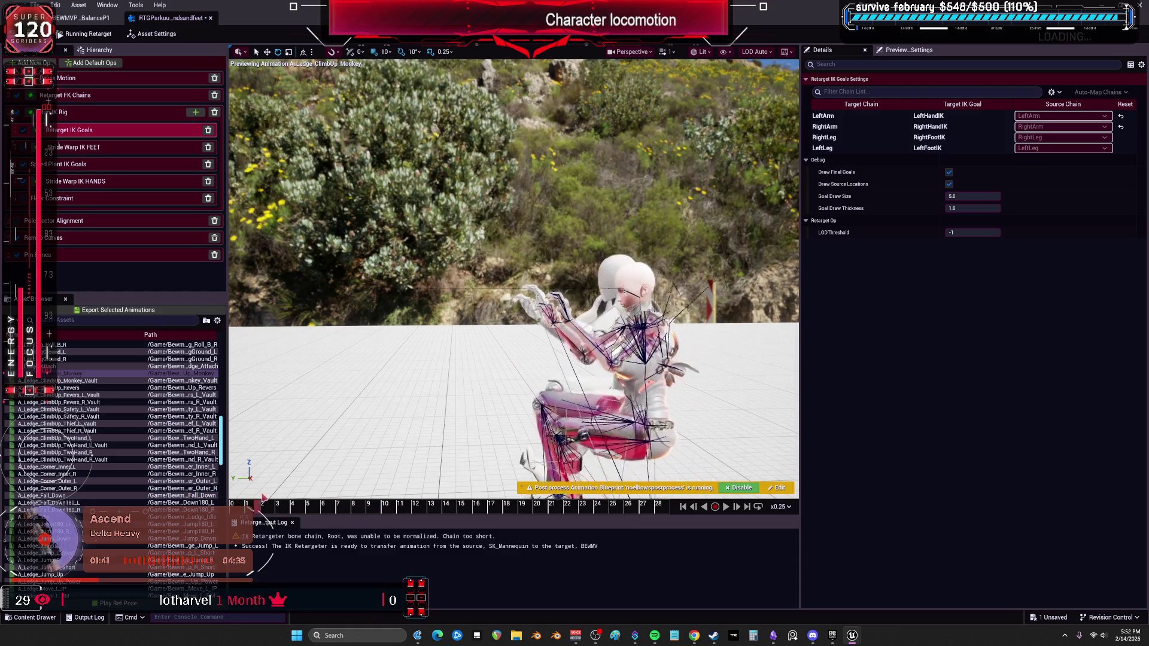
{"action": "left_click_drag", "start_coordinate": [288, 501], "coordinate": [656, 508]}
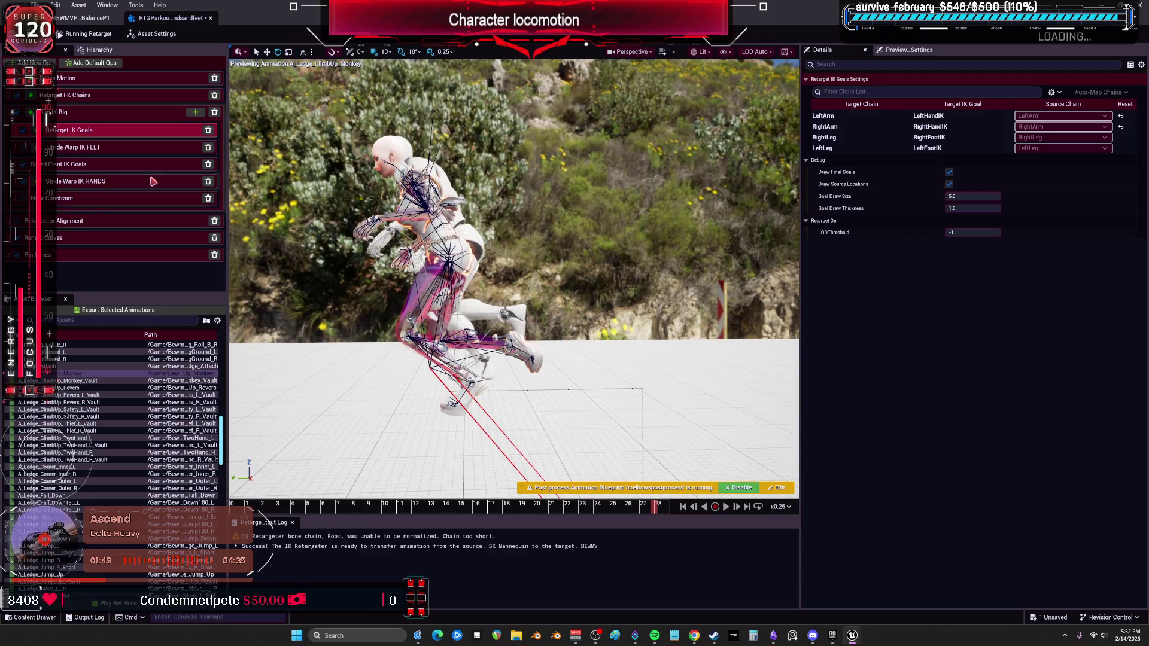
{"action": "left_click", "coordinate": [104, 79]}
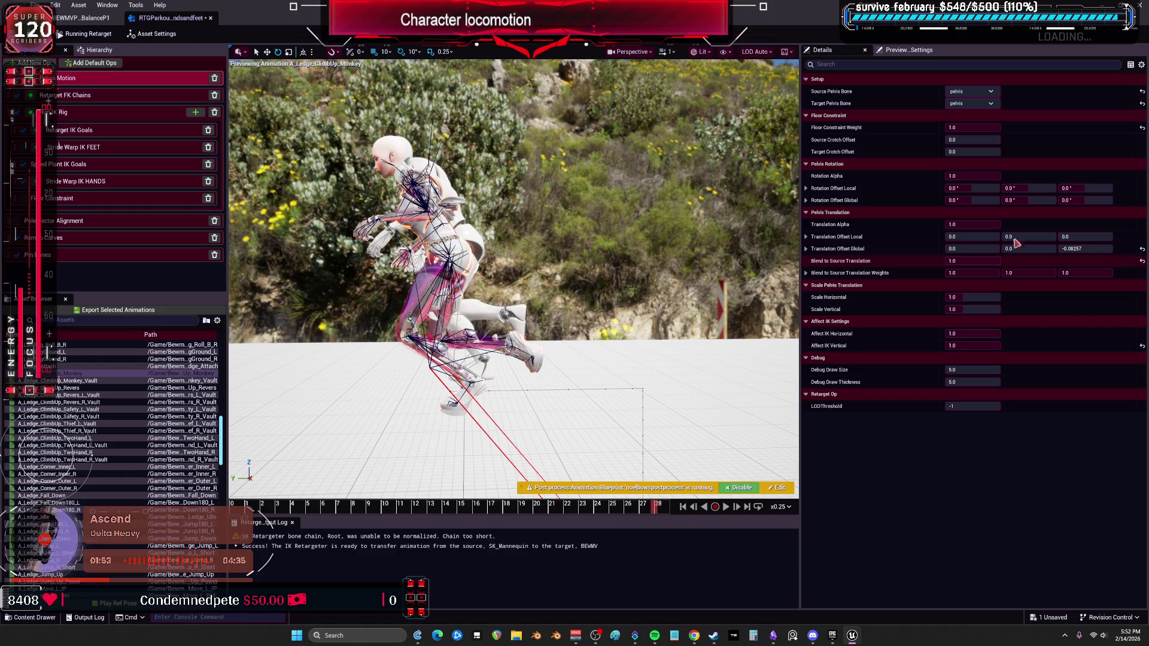
Drag the pelvis Translation Offset Global Z up to 10.802688
{"action": "left_click_drag", "start_coordinate": [1085, 248], "coordinate": [1134, 248]}
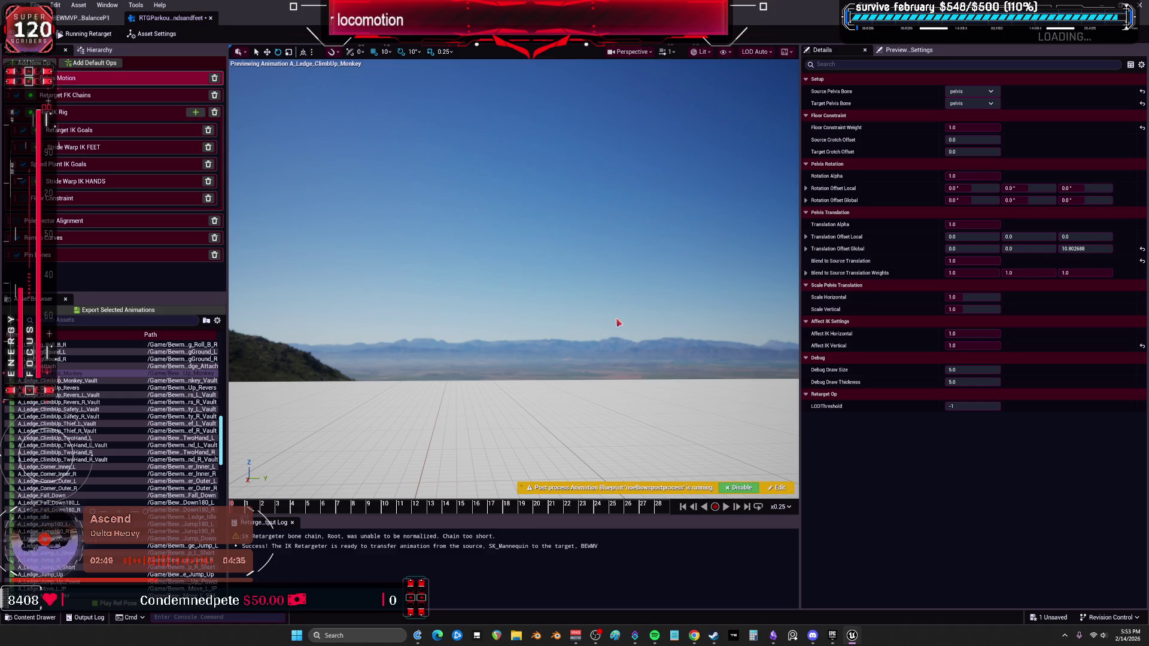
Inspect the climb from several angles and frames, then undo a trial edit so Global Z stays 10.802688
{"action": "mouse_move", "coordinate": [619, 322]}
{"action": "left_mouse_down"}
{"action": "mouse_move", "coordinate": [478, 353]}
{"action": "mouse_move", "coordinate": [622, 341]}
{"action": "mouse_move", "coordinate": [706, 300]}
{"action": "mouse_move", "coordinate": [611, 307]}
{"action": "mouse_move", "coordinate": [586, 252]}
{"action": "left_mouse_up"}
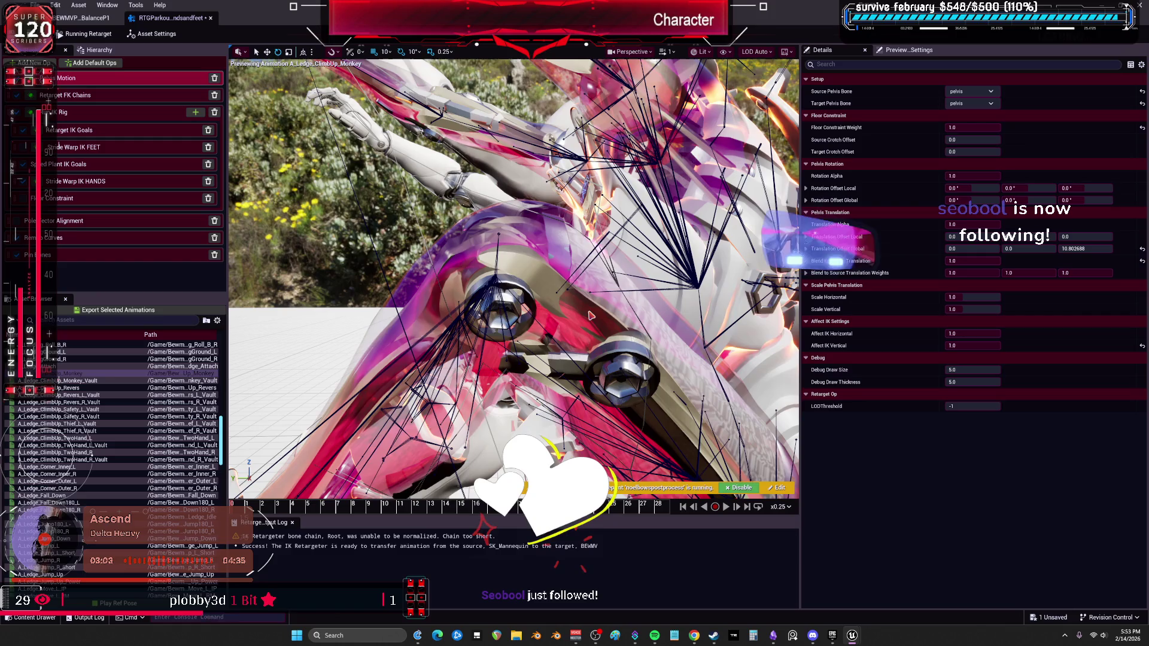
{"action": "left_click", "coordinate": [338, 508]}
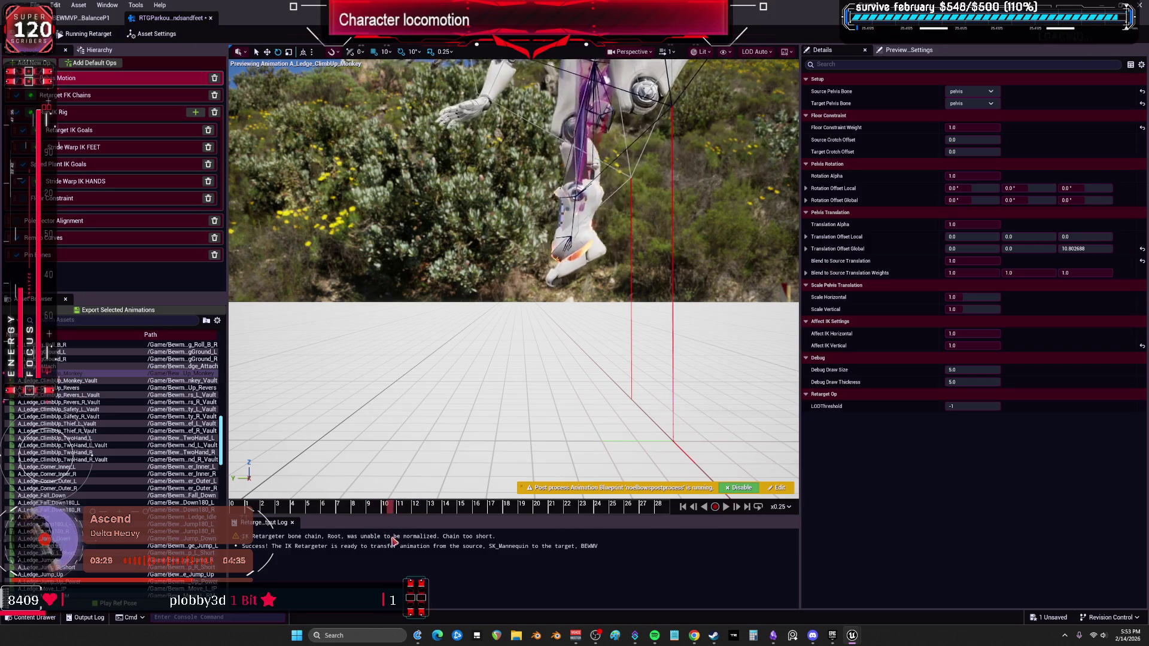
{"action": "mouse_move", "coordinate": [449, 419]}
{"action": "left_mouse_down"}
{"action": "mouse_move", "coordinate": [460, 335]}
{"action": "mouse_move", "coordinate": [484, 407]}
{"action": "mouse_move", "coordinate": [516, 376]}
{"action": "left_mouse_up"}
{"action": "mouse_move", "coordinate": [447, 509]}
{"action": "left_mouse_down"}
{"action": "mouse_move", "coordinate": [281, 505]}
{"action": "mouse_move", "coordinate": [323, 506]}
{"action": "mouse_move", "coordinate": [303, 507]}
{"action": "left_mouse_up"}
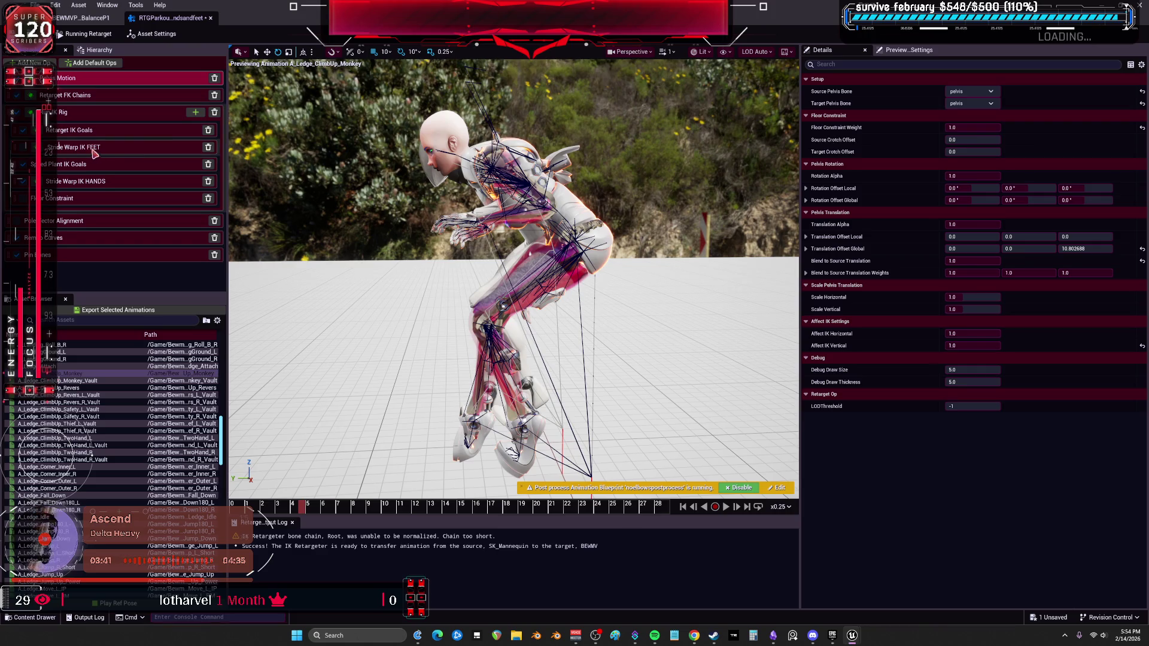
{"action": "left_click", "coordinate": [1077, 249]}
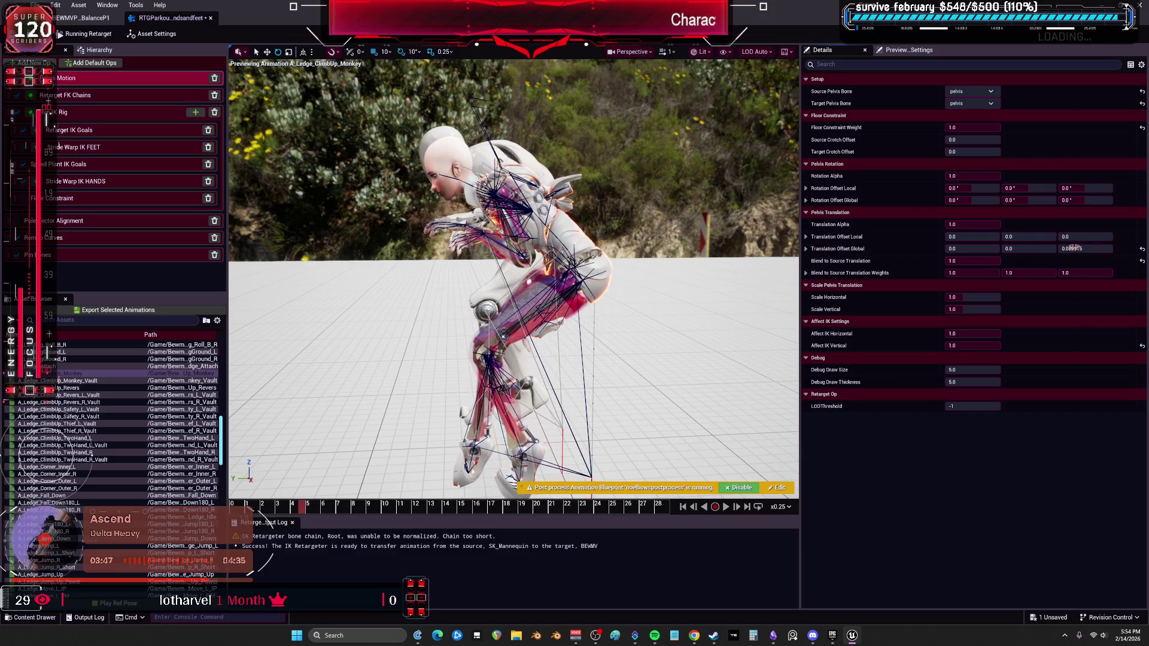
{"action": "key", "text": "ctrl+z"}
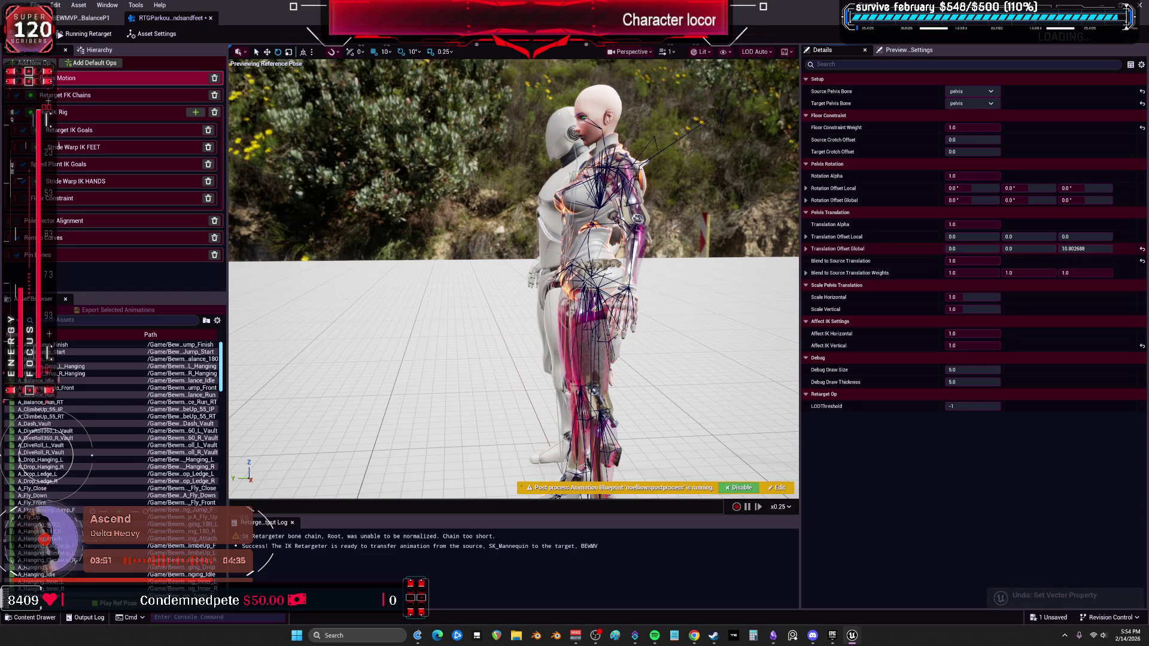
Return the pelvis Global Z offset to -0.08257 and preview A_Ledge_ClimbUp_Monkey_Vault
{"action": "left_click_drag", "start_coordinate": [1085, 248], "coordinate": [1071, 249]}
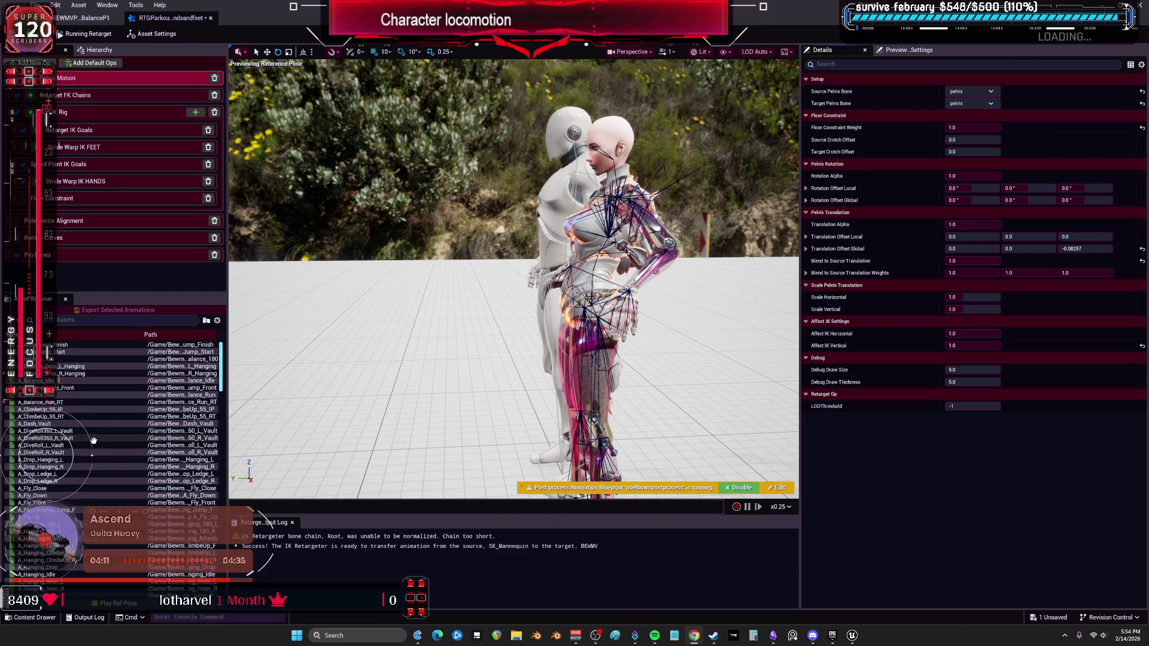
{"action": "scroll", "coordinate": [94, 441], "scroll_direction": "down", "scroll_amount": 15}
{"action": "scroll", "coordinate": [82, 473], "scroll_direction": "down", "scroll_amount": 3}
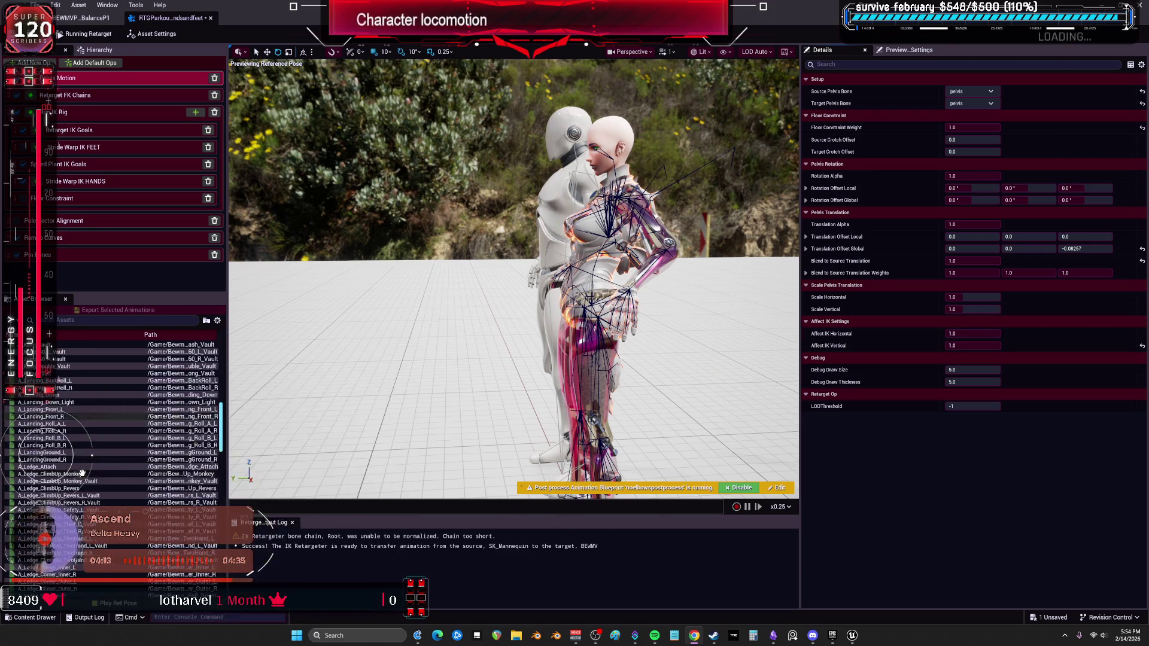
{"action": "left_click", "coordinate": [93, 481]}
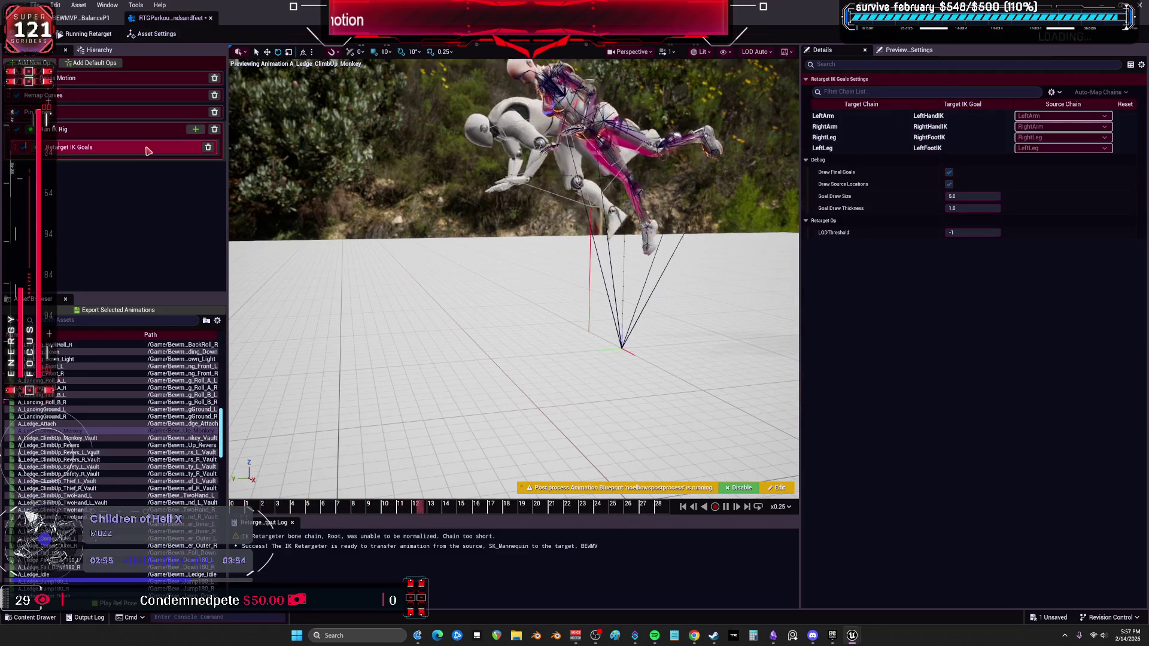
Reorder the op stack so Remap Curves sits at the bottom below Pin Bones, checking op settings
{"action": "left_click", "coordinate": [85, 138]}
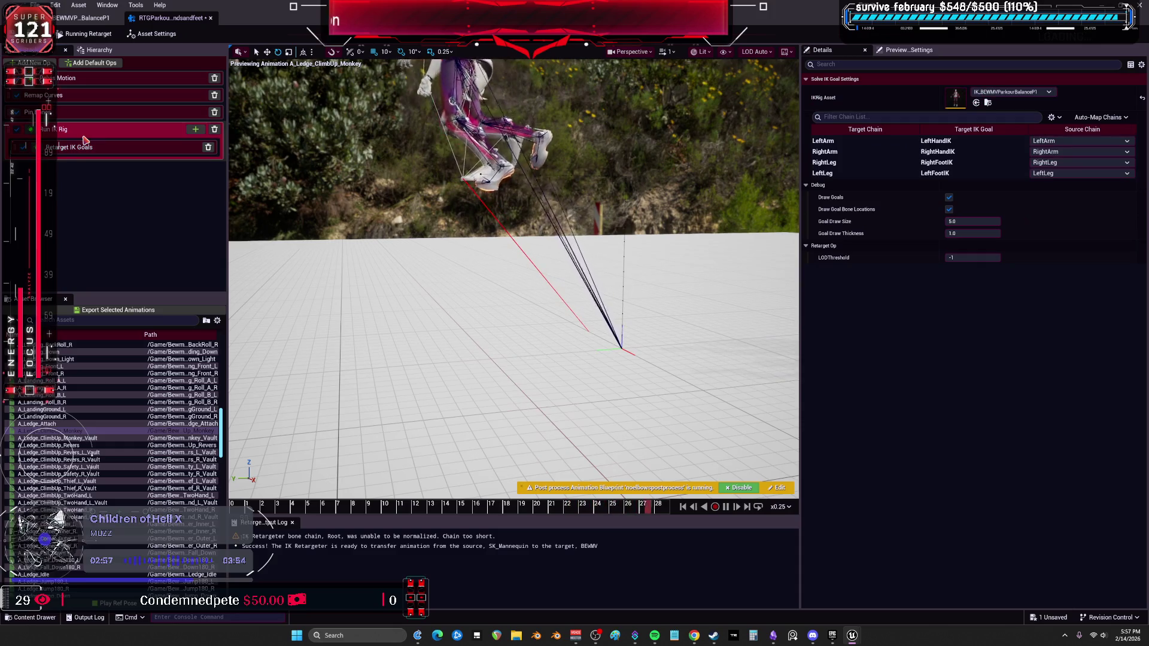
{"action": "left_click", "coordinate": [63, 114]}
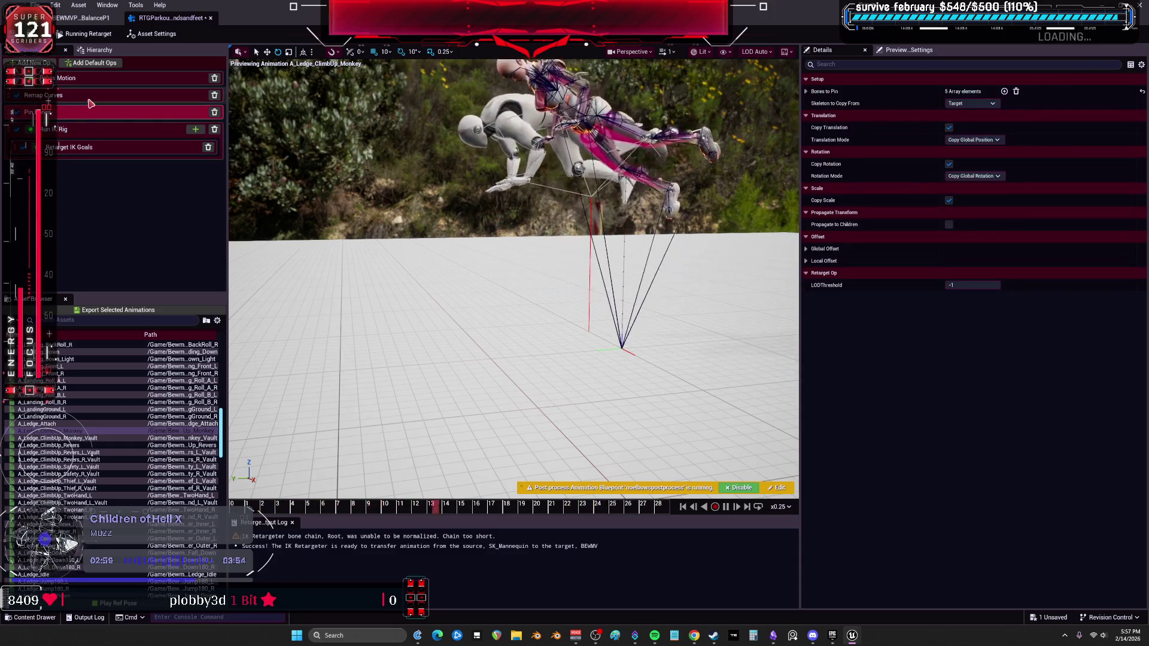
{"action": "left_click", "coordinate": [96, 97]}
{"action": "left_click_drag", "start_coordinate": [100, 162], "coordinate": [100, 147]}
{"action": "left_click", "coordinate": [110, 97]}
{"action": "left_click", "coordinate": [115, 83]}
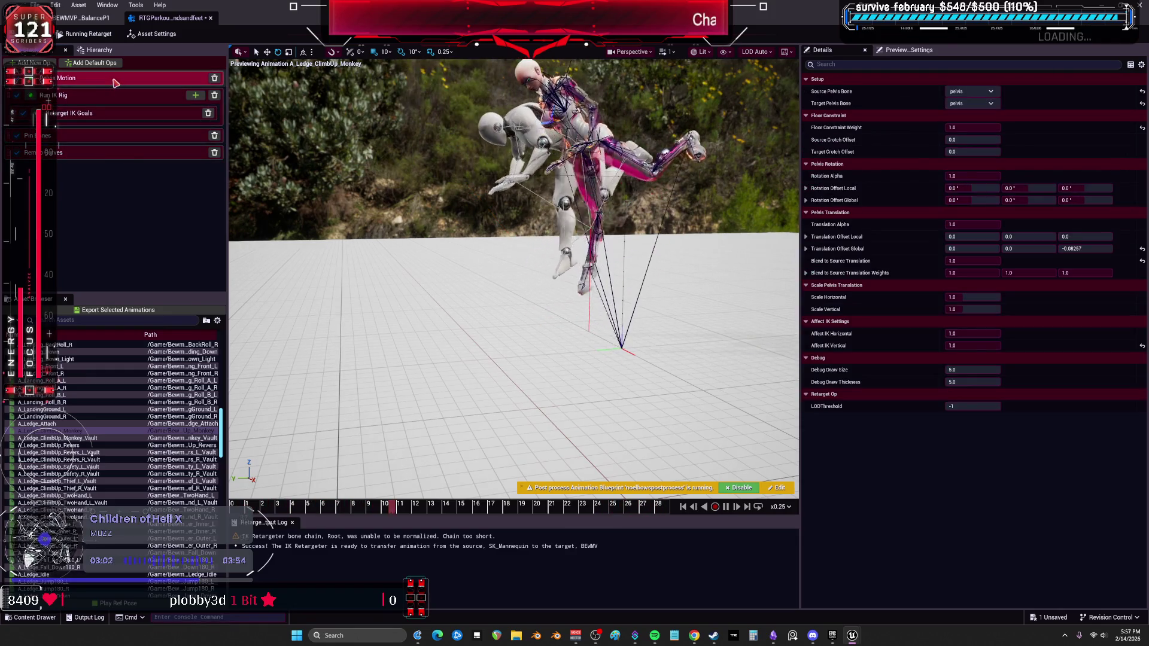
{"action": "left_click", "coordinate": [104, 116]}
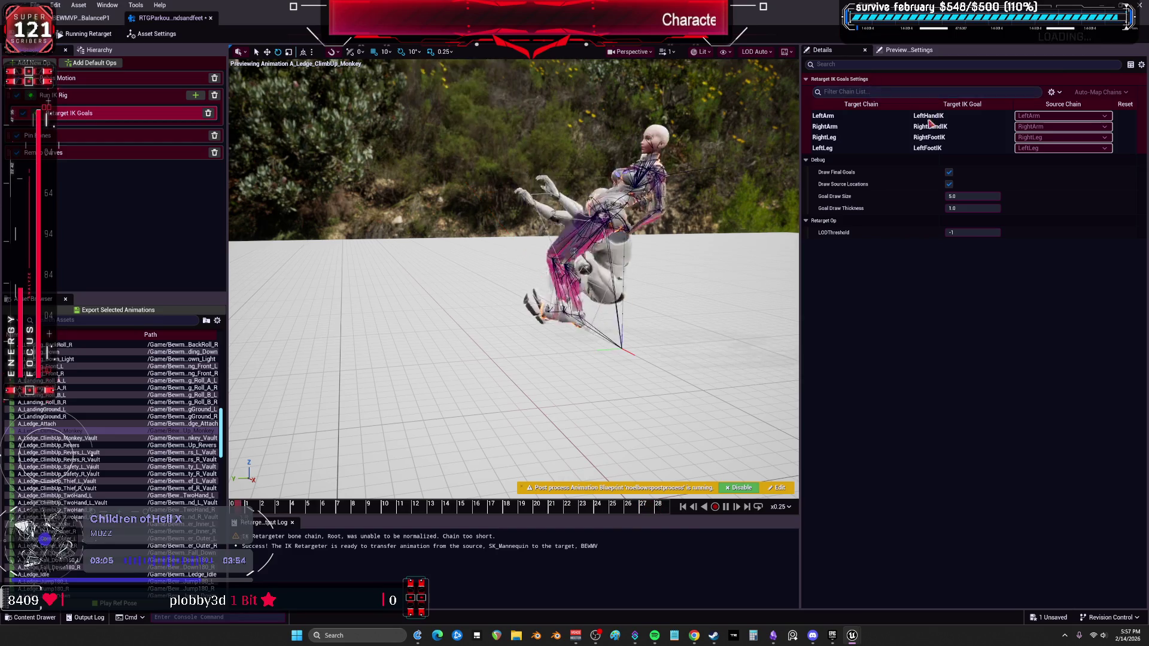
{"action": "left_click", "coordinate": [169, 96]}
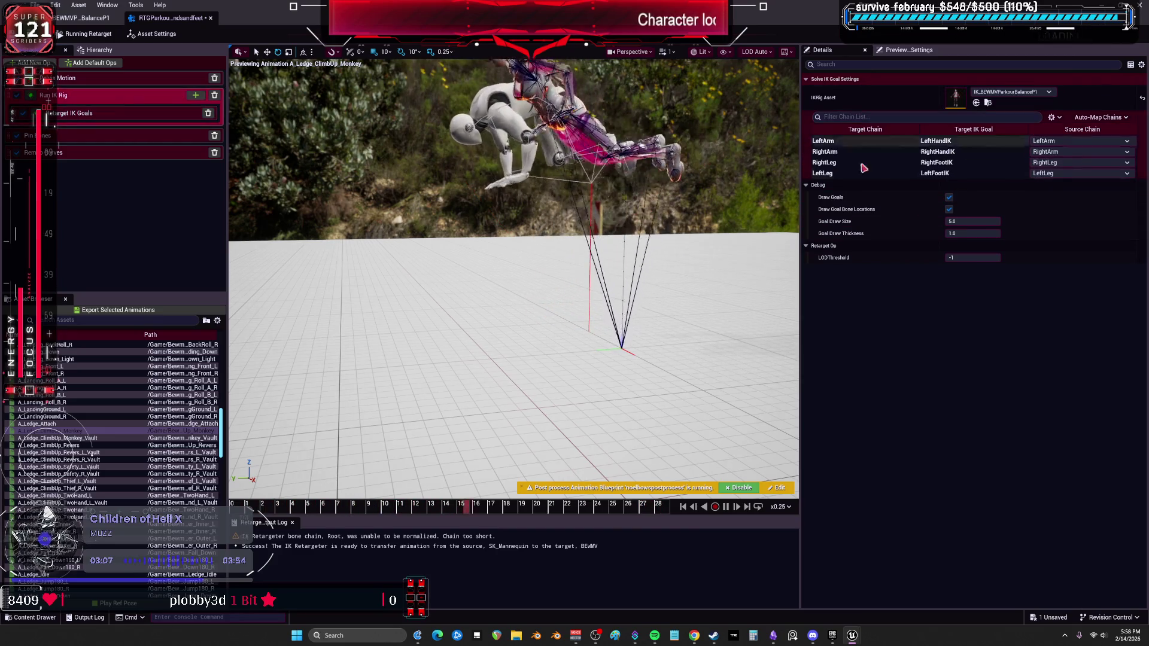
{"action": "left_click", "coordinate": [1114, 118]}
{"action": "left_click", "coordinate": [1107, 156]}
{"action": "scroll", "coordinate": [521, 250], "scroll_direction": "up", "scroll_amount": 5}
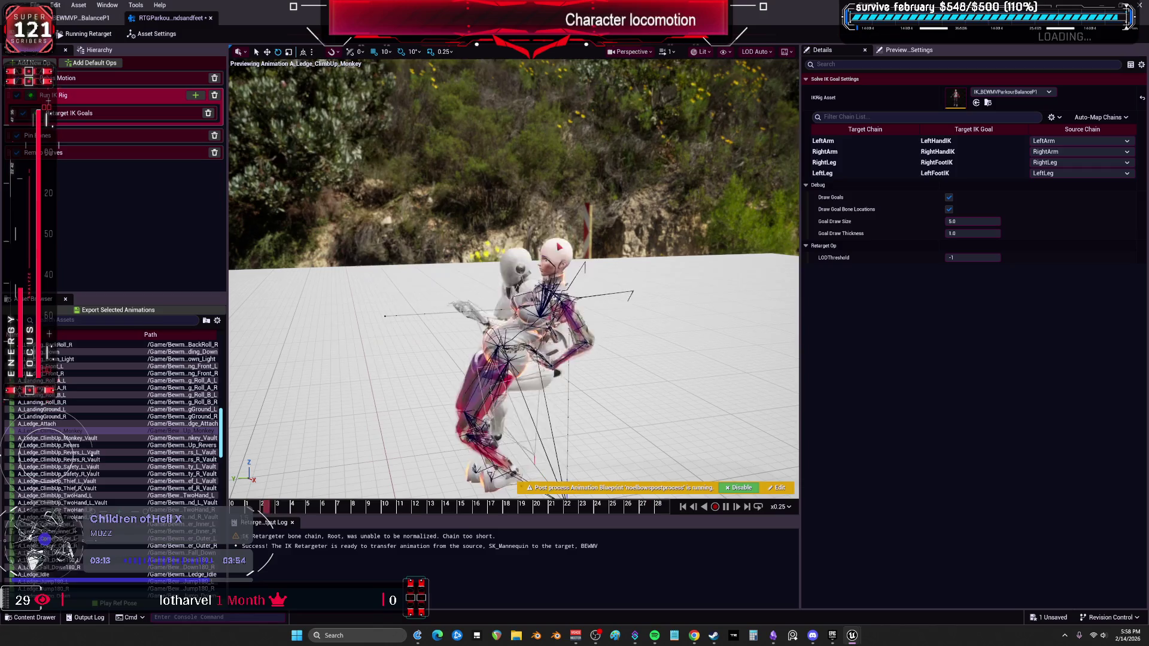
Set the Pelvis Motion op's Blend to Source Translation to 1.0
{"action": "left_click", "coordinate": [109, 79]}
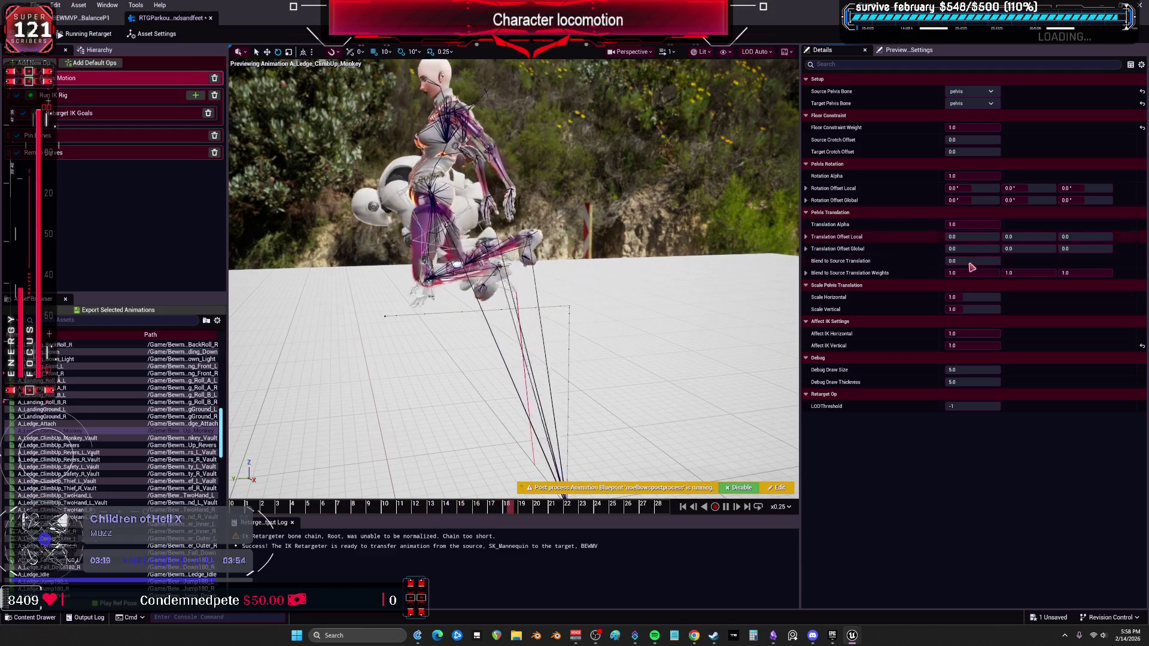
{"action": "left_click_drag", "start_coordinate": [970, 257], "coordinate": [1017, 257]}
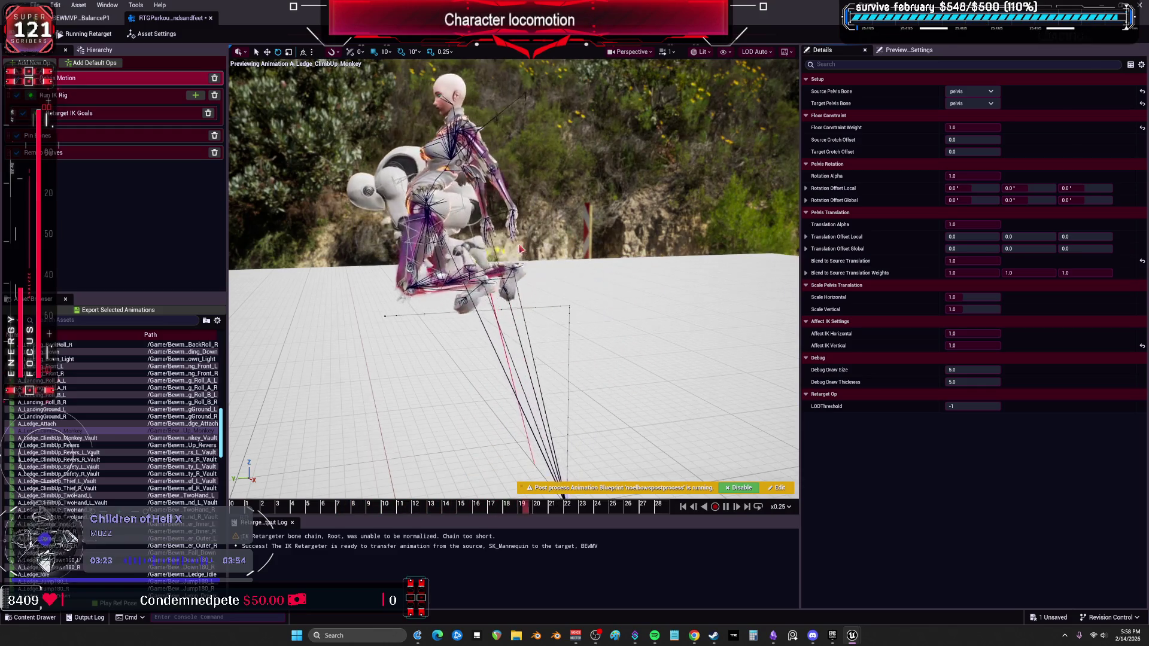
{"action": "left_click", "coordinate": [120, 113]}
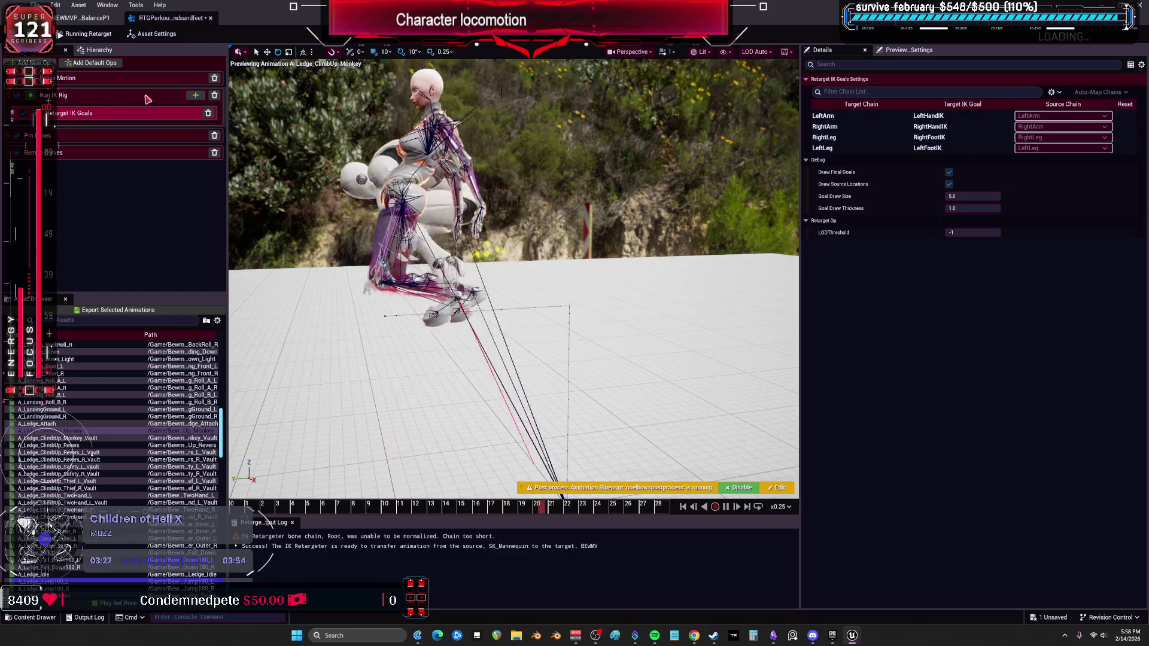
Set Blend to Source values to 1.0 for the LeftArm, RightLeg, RightArm and LeftLeg goals
{"action": "left_click", "coordinate": [862, 116]}
{"action": "left_click_drag", "start_coordinate": [957, 200], "coordinate": [987, 198]}
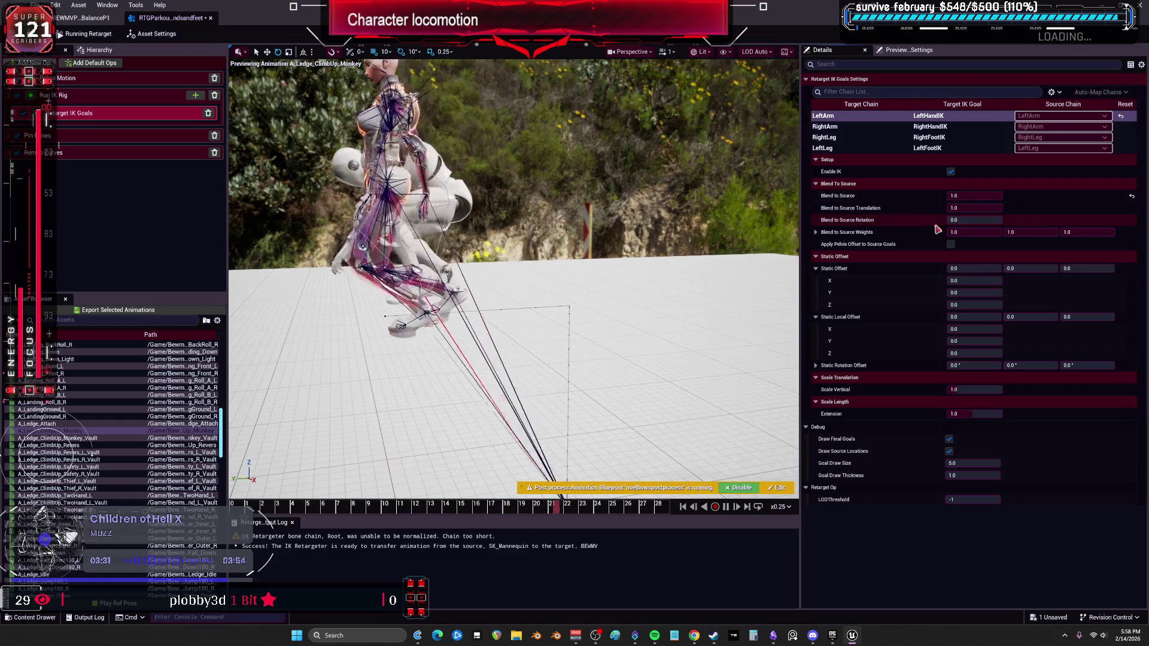
{"action": "left_click_drag", "start_coordinate": [958, 220], "coordinate": [960, 220]}
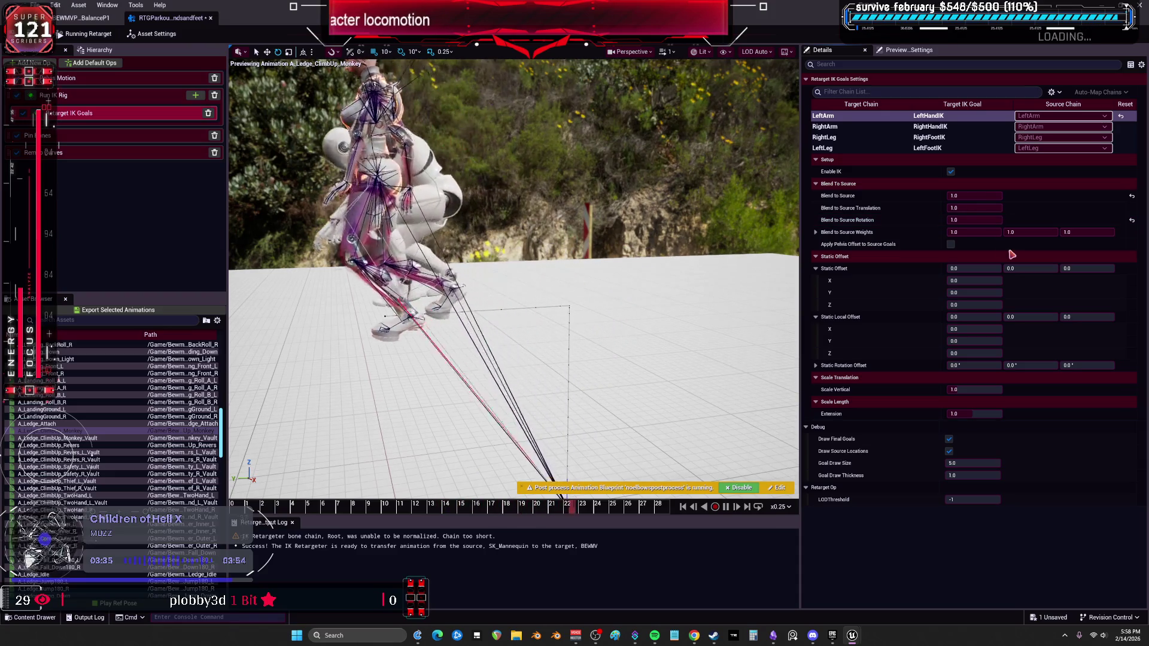
{"action": "left_click", "coordinate": [892, 140]}
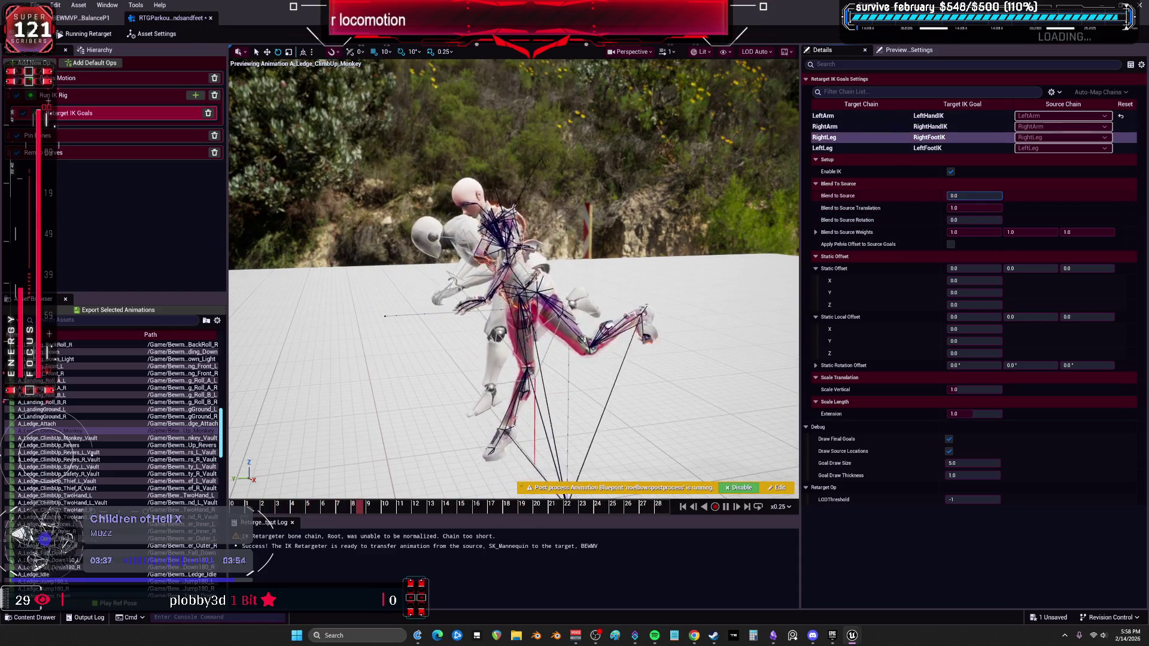
{"action": "left_click_drag", "start_coordinate": [958, 220], "coordinate": [1005, 220]}
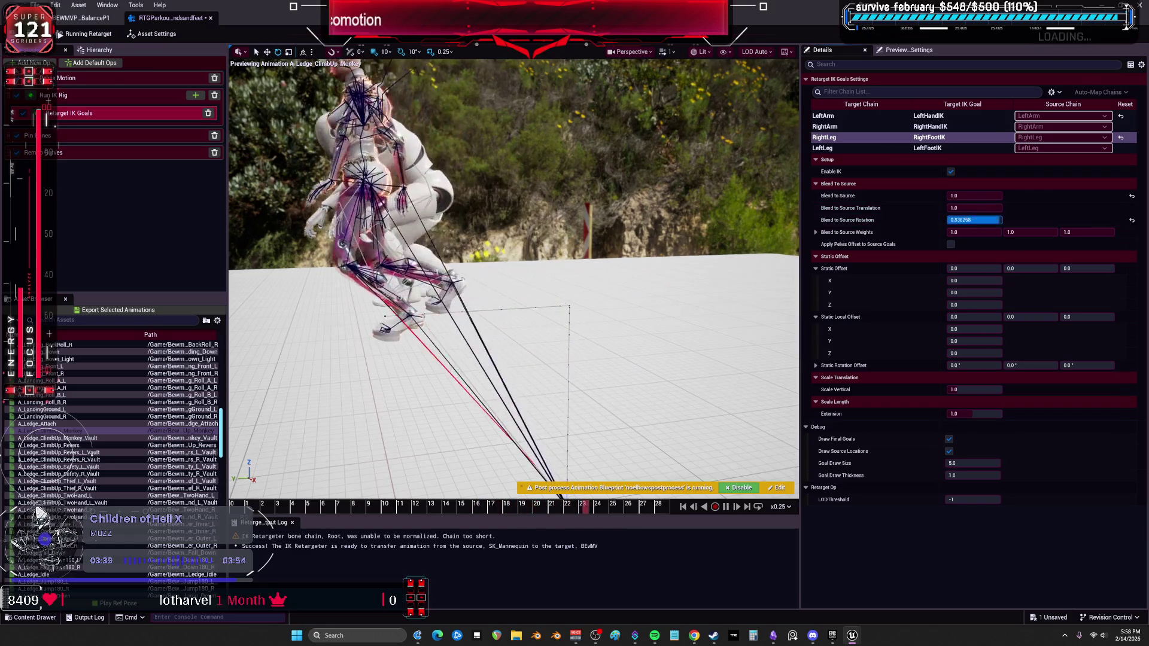
{"action": "left_click", "coordinate": [960, 207]}
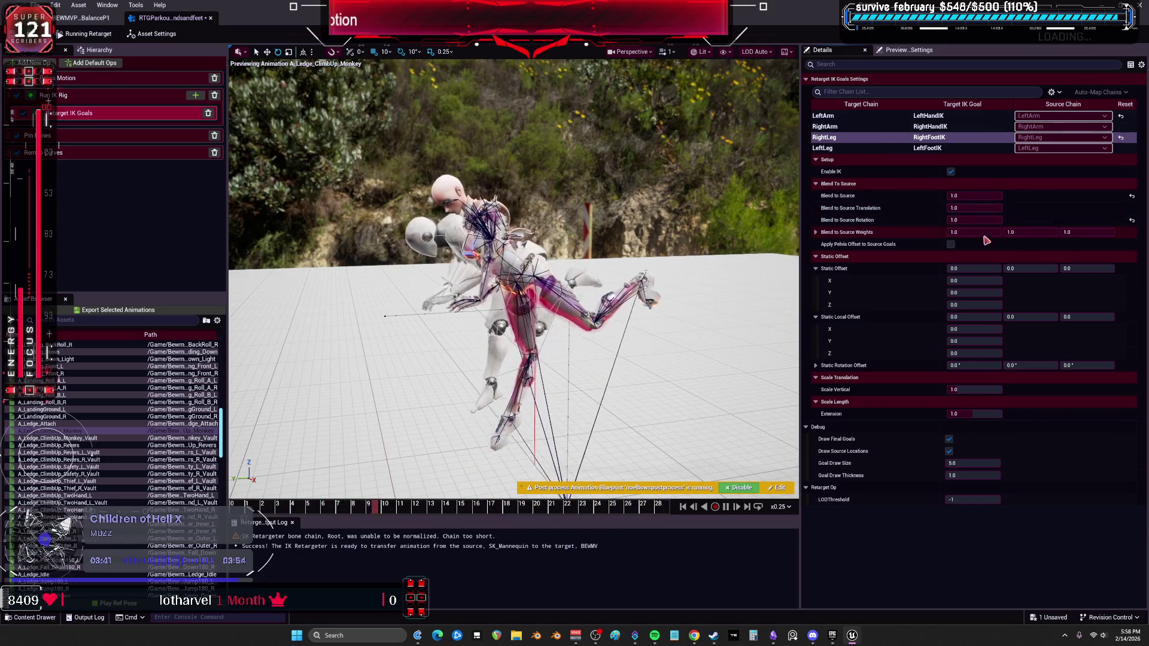
{"action": "left_click", "coordinate": [861, 127]}
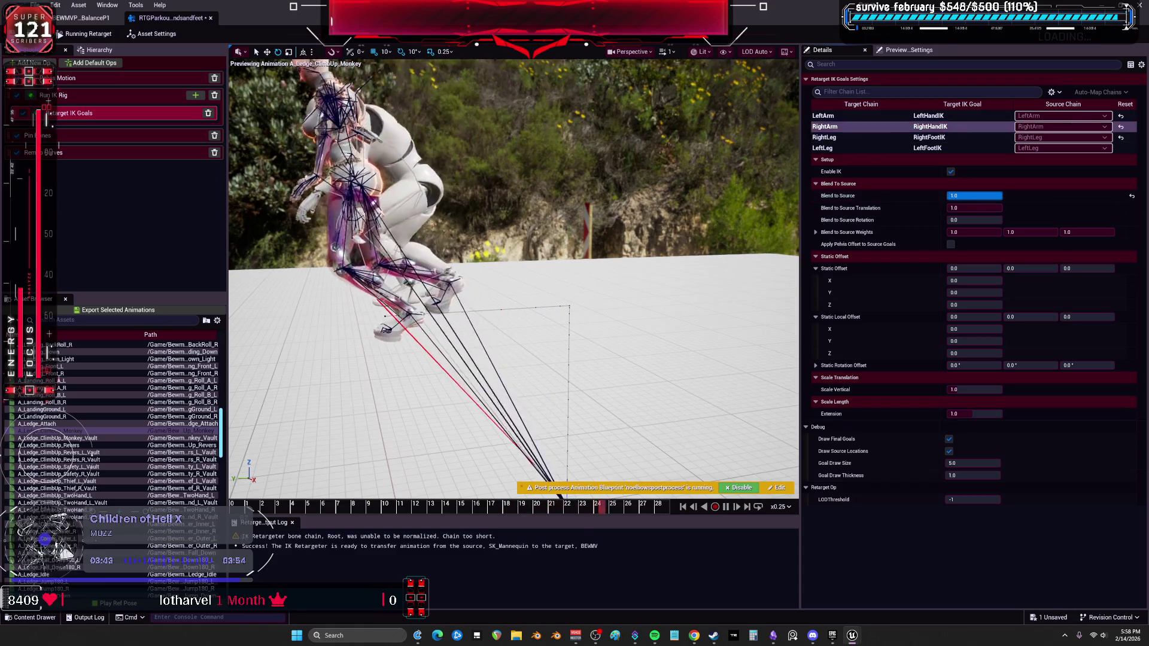
{"action": "left_click", "coordinate": [954, 208]}
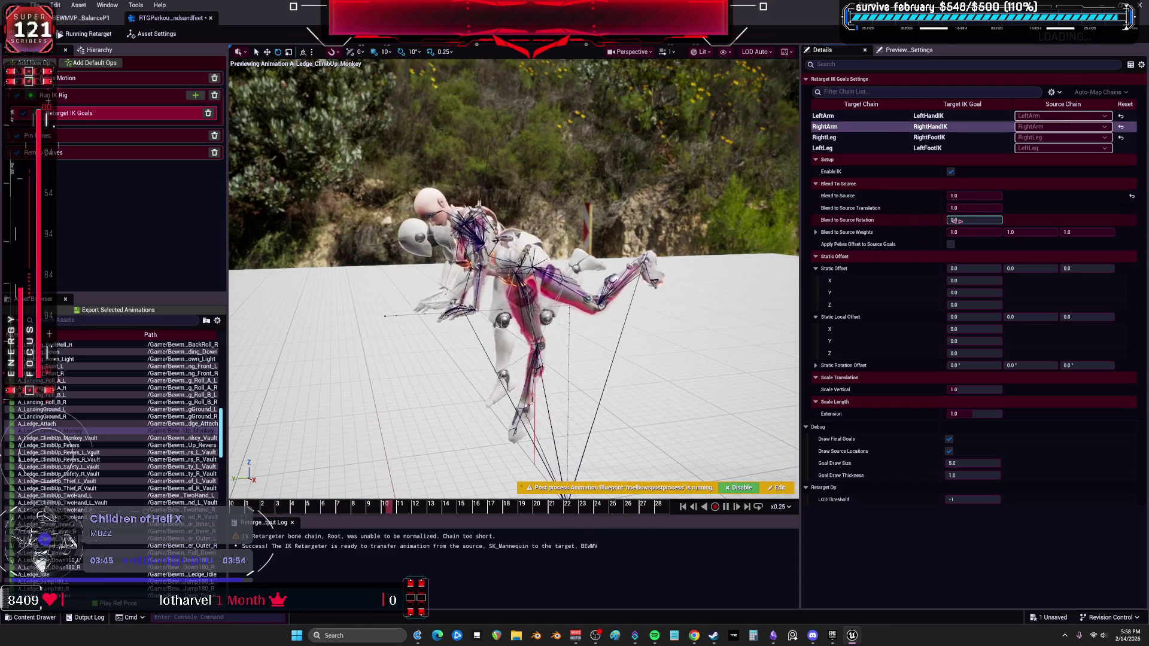
{"action": "left_click", "coordinate": [931, 138]}
{"action": "left_click", "coordinate": [930, 148]}
{"action": "mouse_move", "coordinate": [958, 196]}
{"action": "left_mouse_down"}
{"action": "mouse_move", "coordinate": [999, 195]}
{"action": "mouse_move", "coordinate": [1000, 219]}
{"action": "left_mouse_up"}
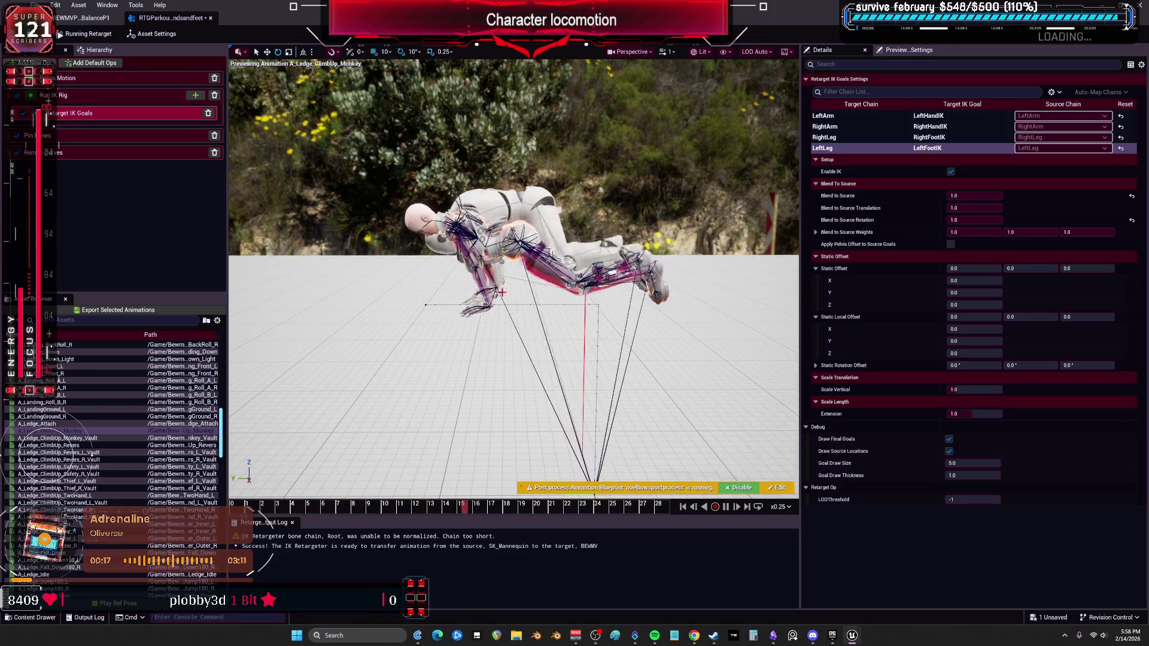
Add an FK Chains op to the retargeter's op stack from the add-op list
{"action": "left_click", "coordinate": [99, 78]}
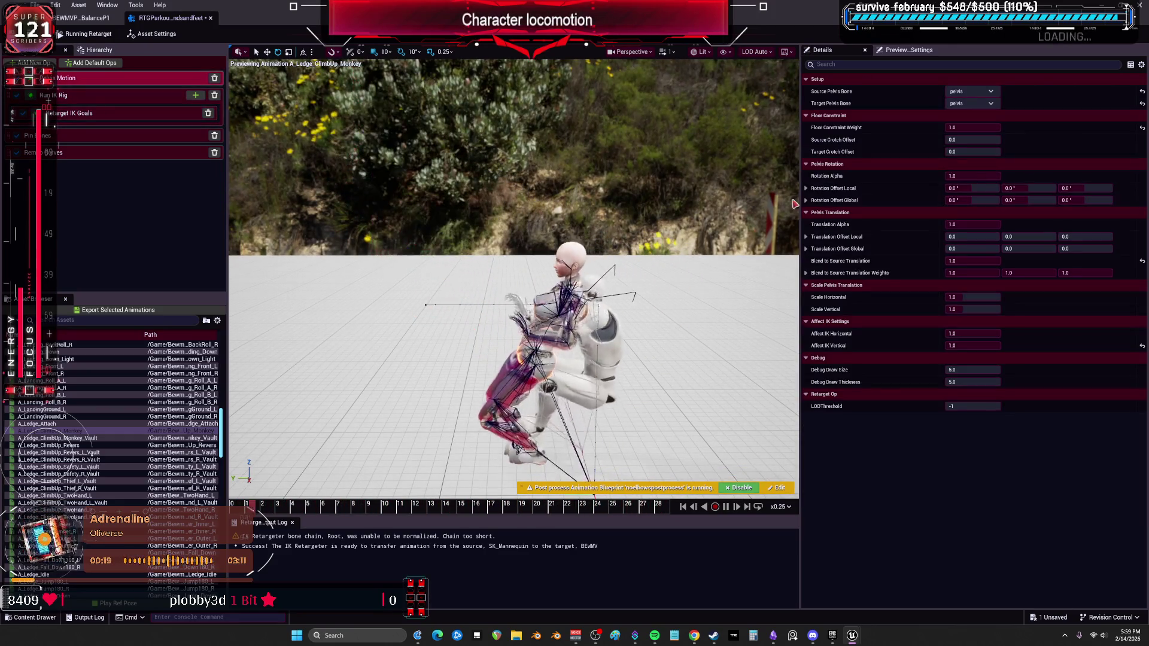
{"action": "left_click", "coordinate": [97, 106]}
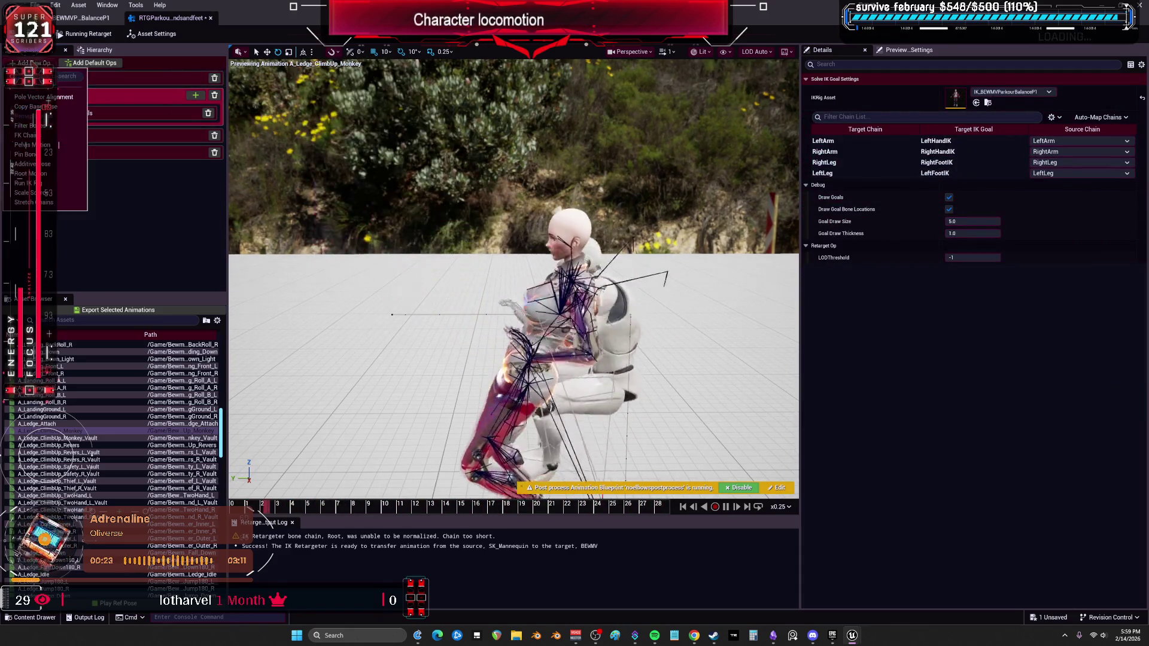
{"action": "left_click", "coordinate": [78, 169]}
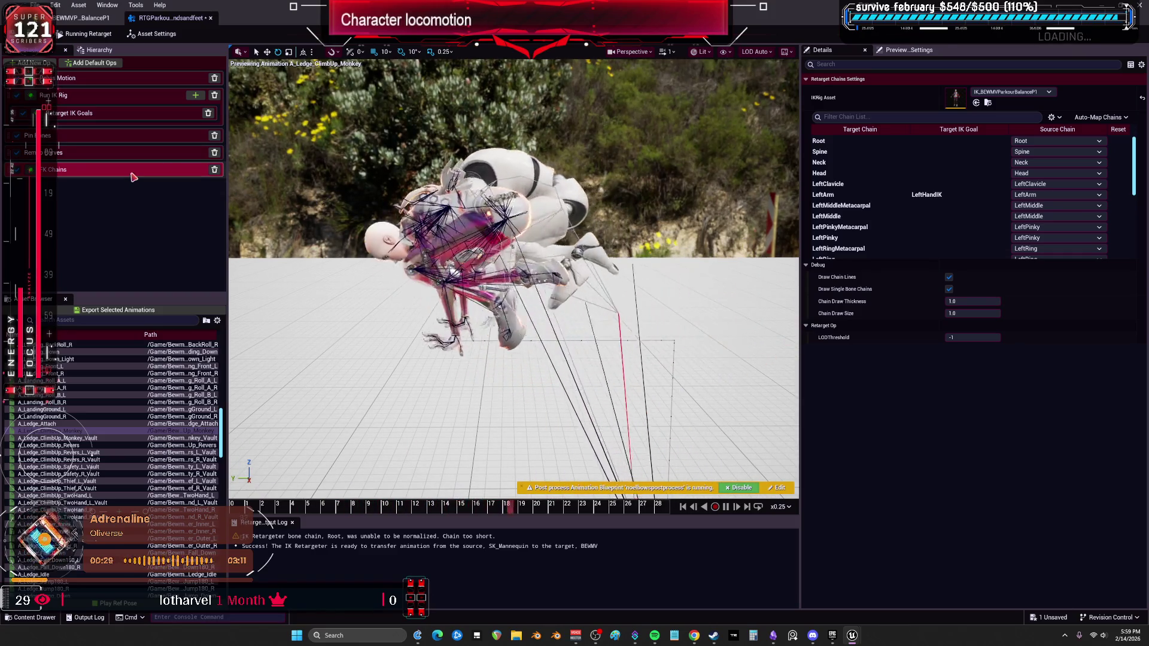
Move FK Chains to the top of the stack and set LeftArm rotation mode to One to One Reversed
{"action": "left_click_drag", "start_coordinate": [133, 178], "coordinate": [141, 78]}
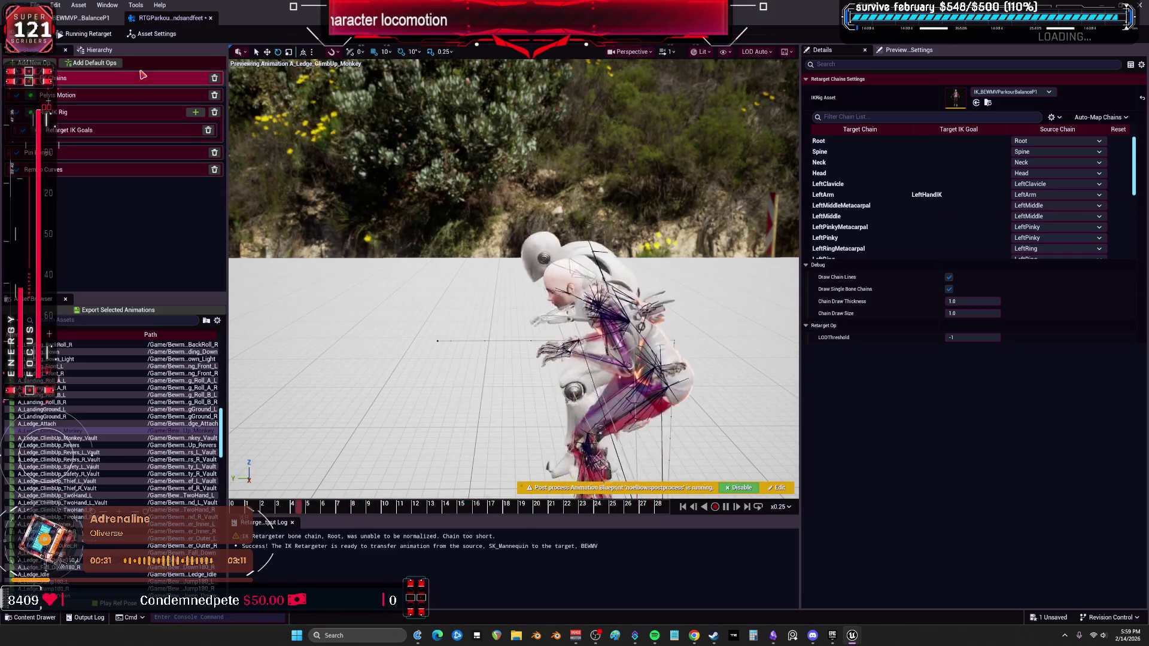
{"action": "left_click", "coordinate": [1125, 130]}
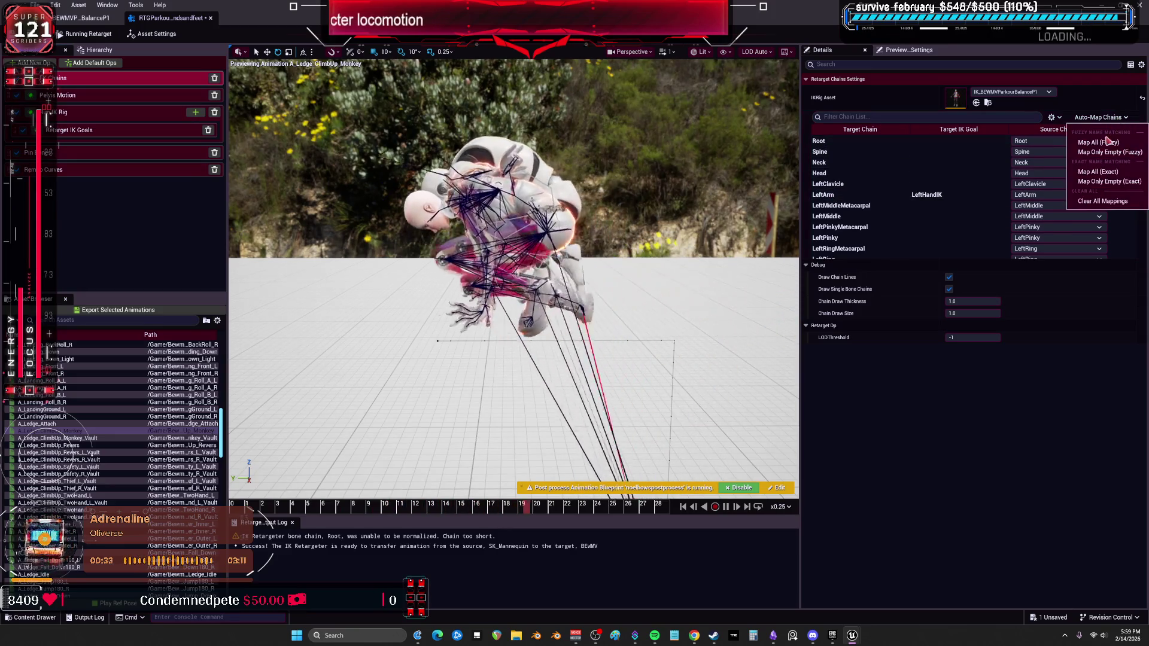
{"action": "left_click", "coordinate": [1119, 151]}
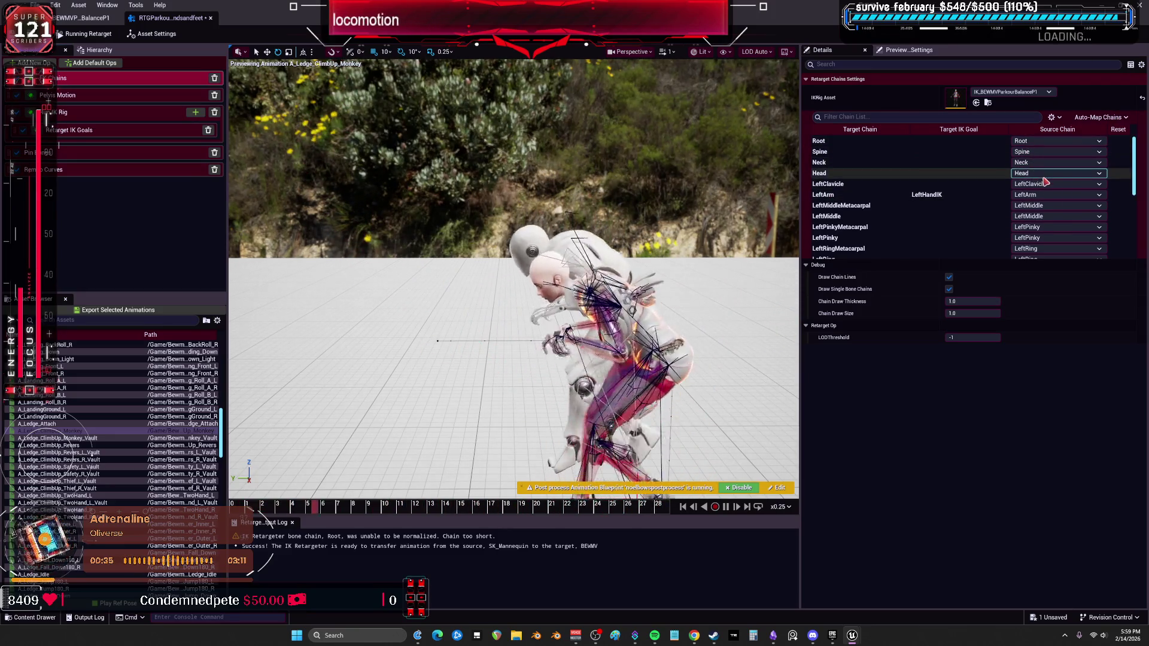
{"action": "left_click", "coordinate": [969, 195]}
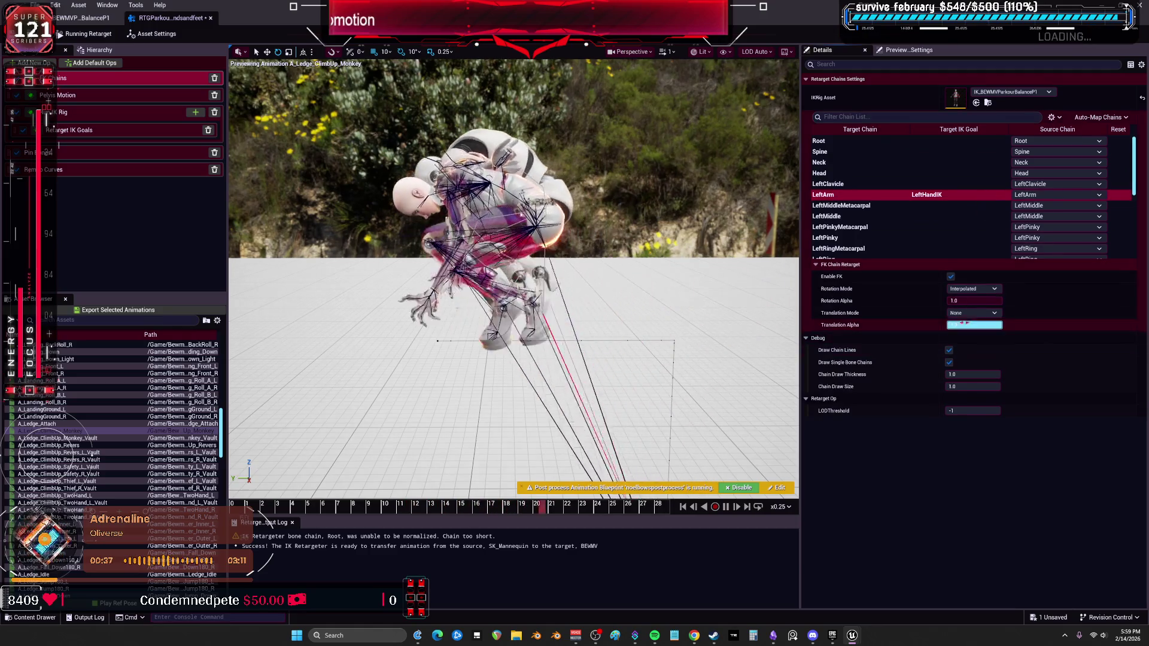
{"action": "left_click", "coordinate": [973, 289]}
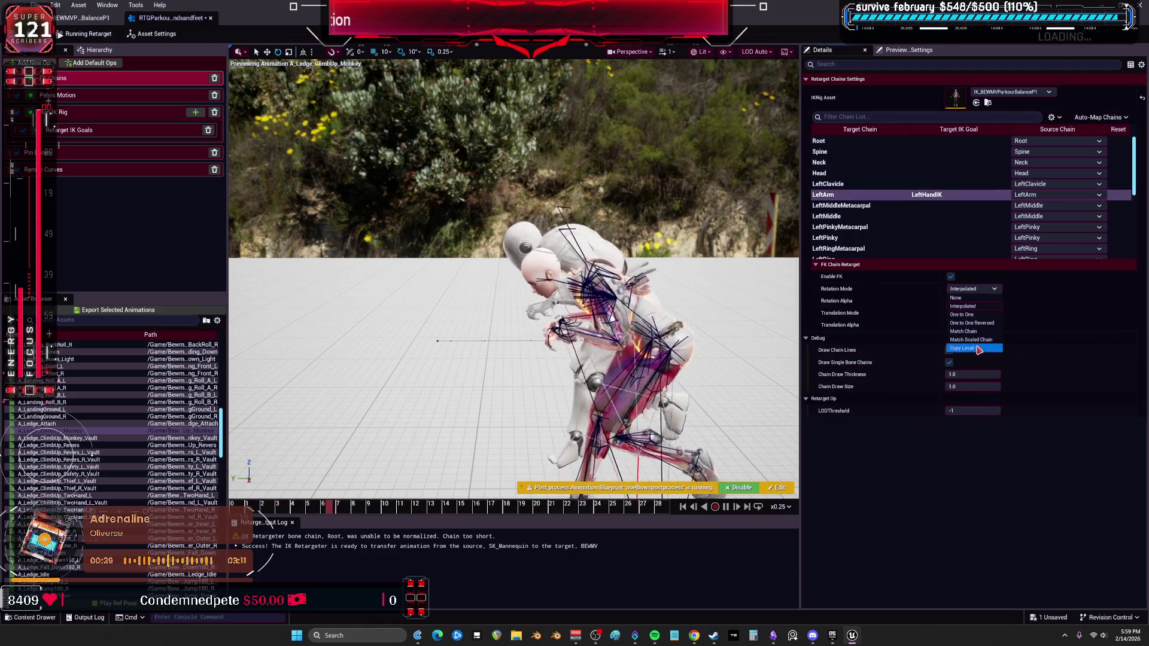
{"action": "left_click", "coordinate": [972, 323]}
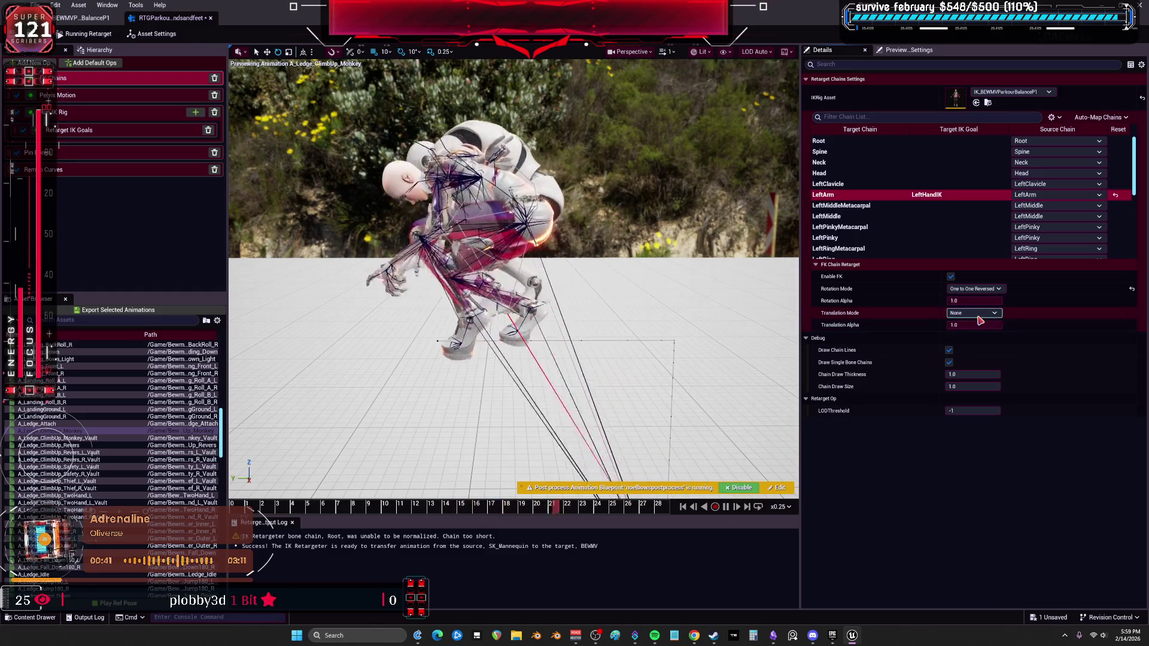
{"action": "left_click", "coordinate": [973, 313]}
{"action": "left_click", "coordinate": [980, 339]}
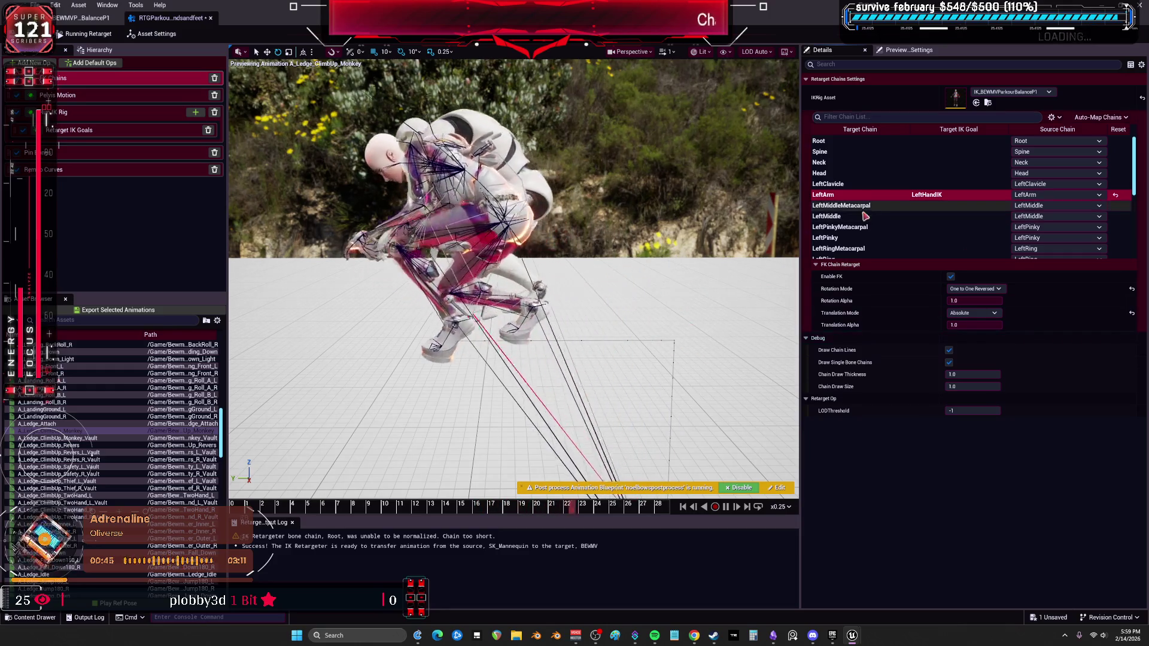
Unmap the LeftMiddle, LeftPinky, LeftRing and LeftIndex metacarpal chains from their source chains
{"action": "scroll", "coordinate": [862, 203], "scroll_direction": "down", "scroll_amount": 2}
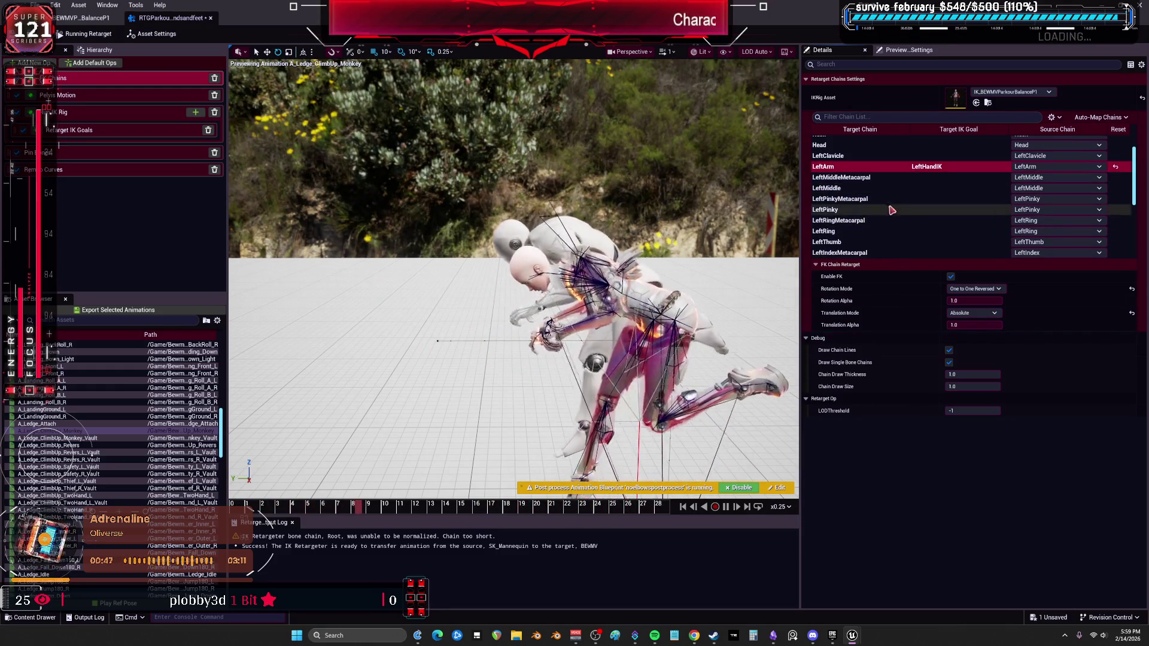
{"action": "left_click", "coordinate": [1033, 179]}
{"action": "left_click", "coordinate": [1033, 197]}
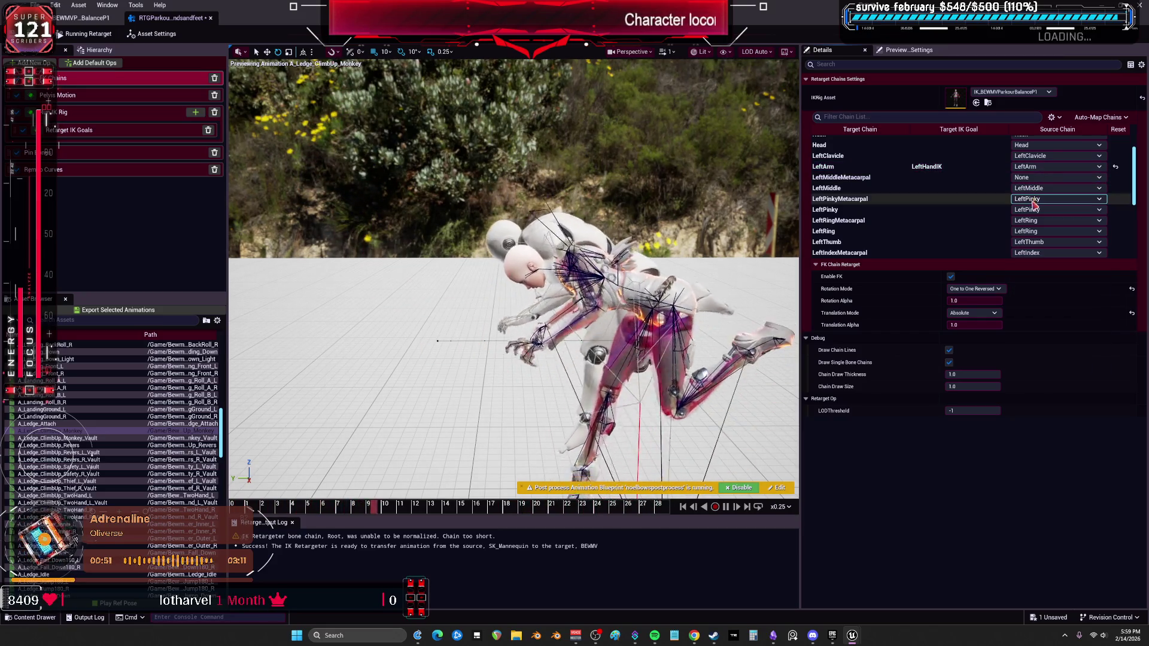
{"action": "left_click", "coordinate": [1032, 198]}
{"action": "left_click", "coordinate": [1032, 218]}
{"action": "left_click", "coordinate": [1024, 220]}
{"action": "left_click", "coordinate": [1022, 240]}
{"action": "left_click", "coordinate": [1030, 252]}
{"action": "left_click", "coordinate": [1029, 270]}
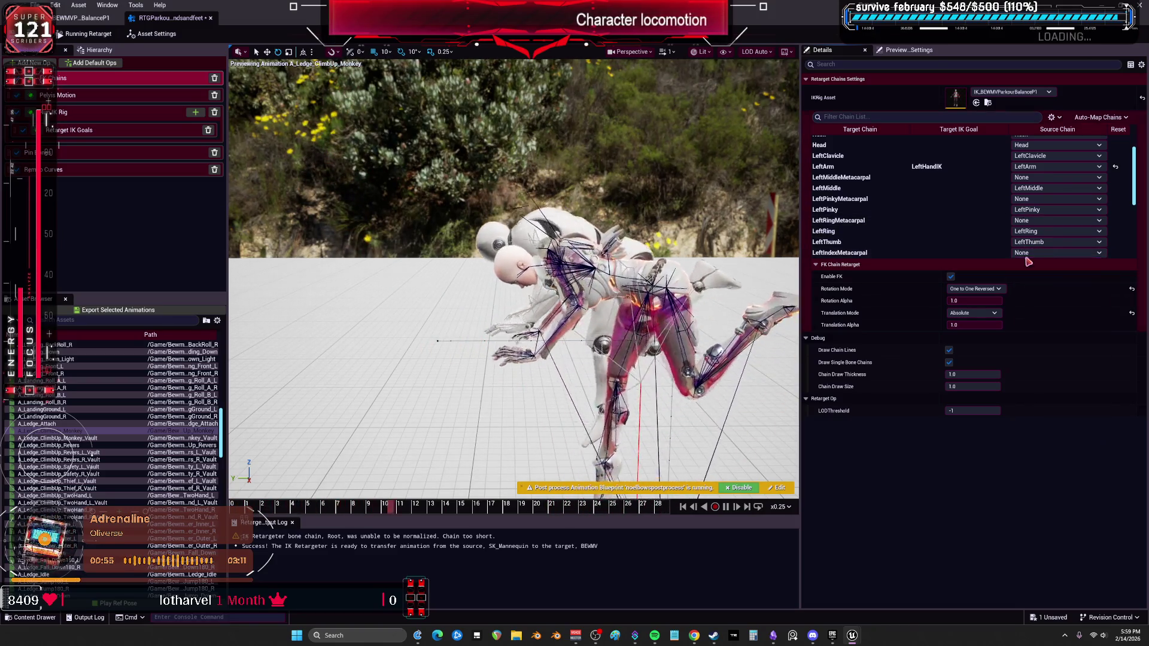
Set the RightArm chain to One to One Reversed rotation and Orient and Scale translation
{"action": "scroll", "coordinate": [975, 216], "scroll_direction": "down", "scroll_amount": 2}
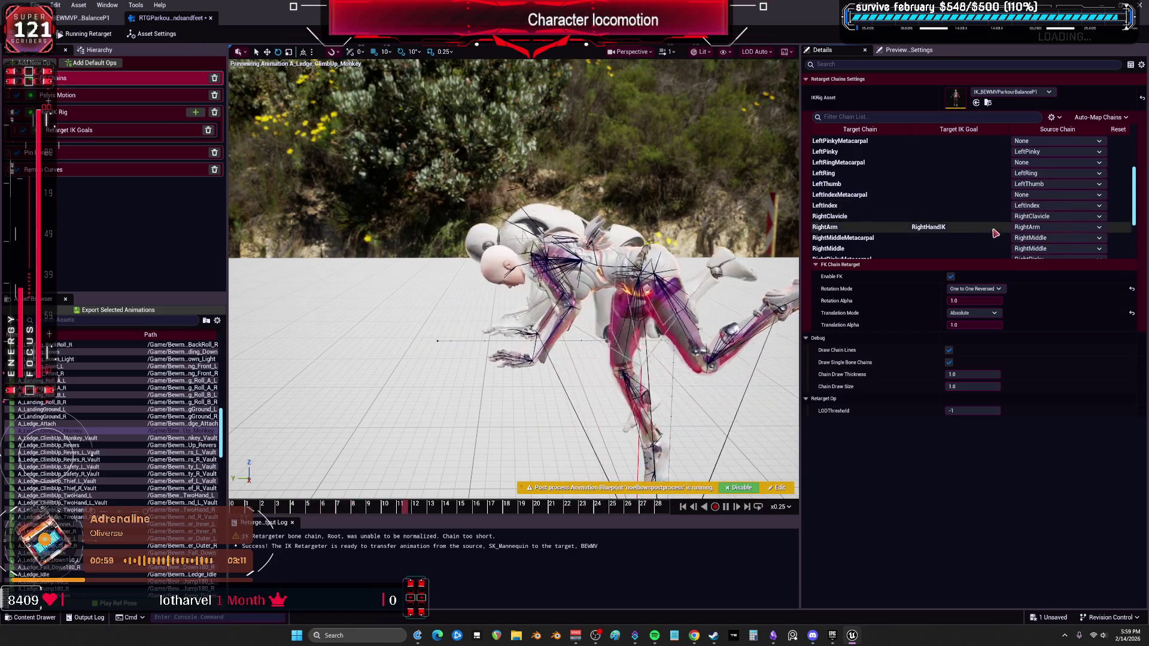
{"action": "left_click", "coordinate": [958, 237]}
{"action": "left_click", "coordinate": [957, 227]}
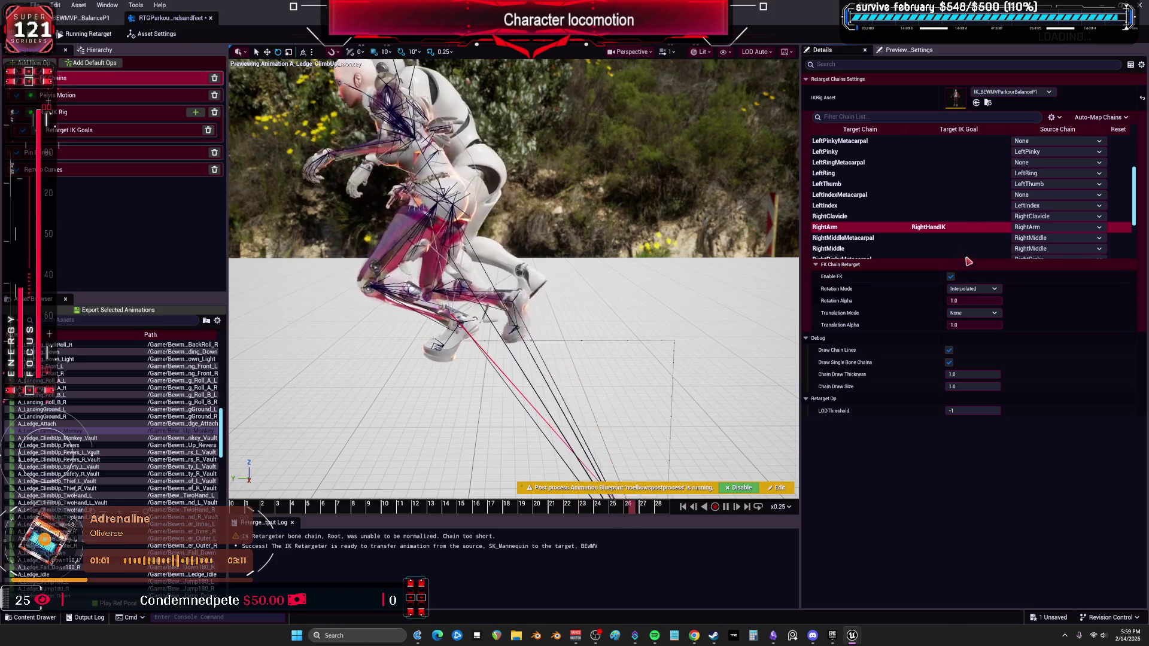
{"action": "left_click", "coordinate": [974, 289]}
{"action": "left_click", "coordinate": [991, 323]}
{"action": "left_click", "coordinate": [973, 313]}
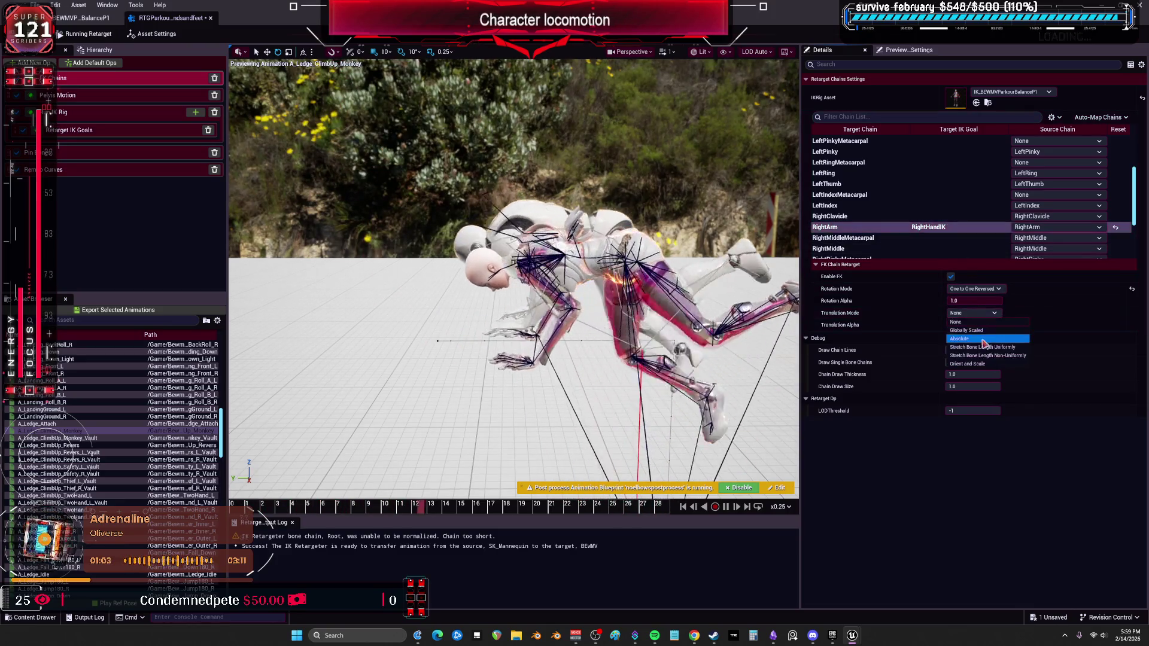
{"action": "left_click", "coordinate": [982, 340]}
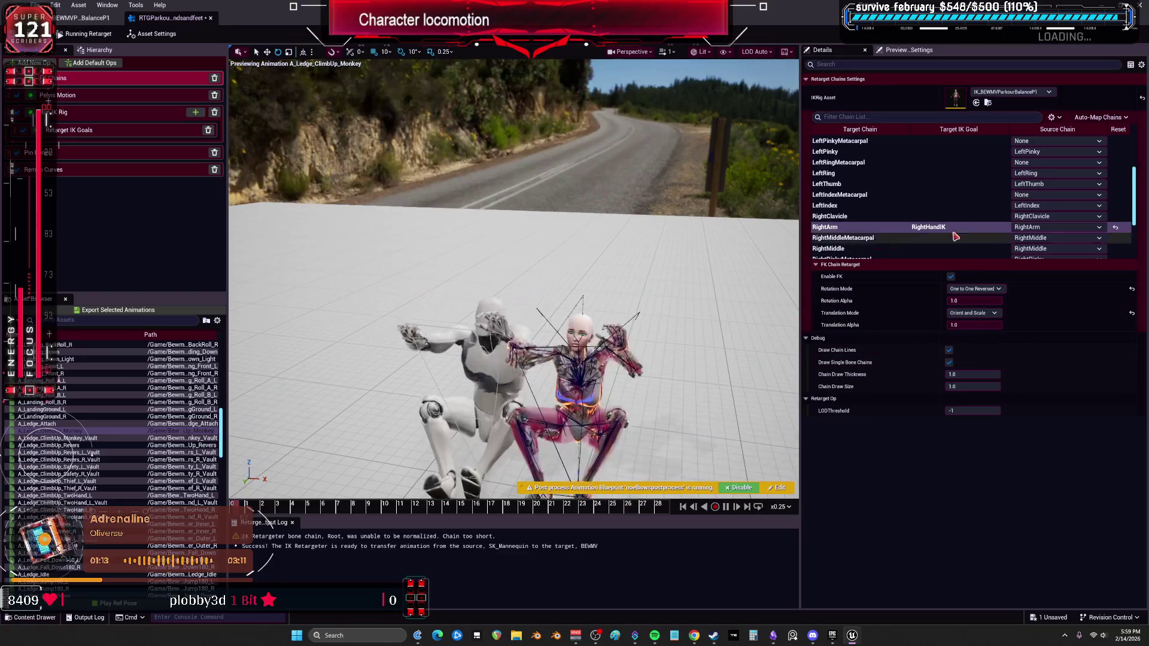
Give the LeftArm chain One to One Reversed rotation and Orient and Scale translation
{"action": "scroll", "coordinate": [897, 180], "scroll_direction": "up", "scroll_amount": 1}
{"action": "scroll", "coordinate": [897, 180], "scroll_direction": "up", "scroll_amount": 2}
{"action": "left_click", "coordinate": [891, 194]}
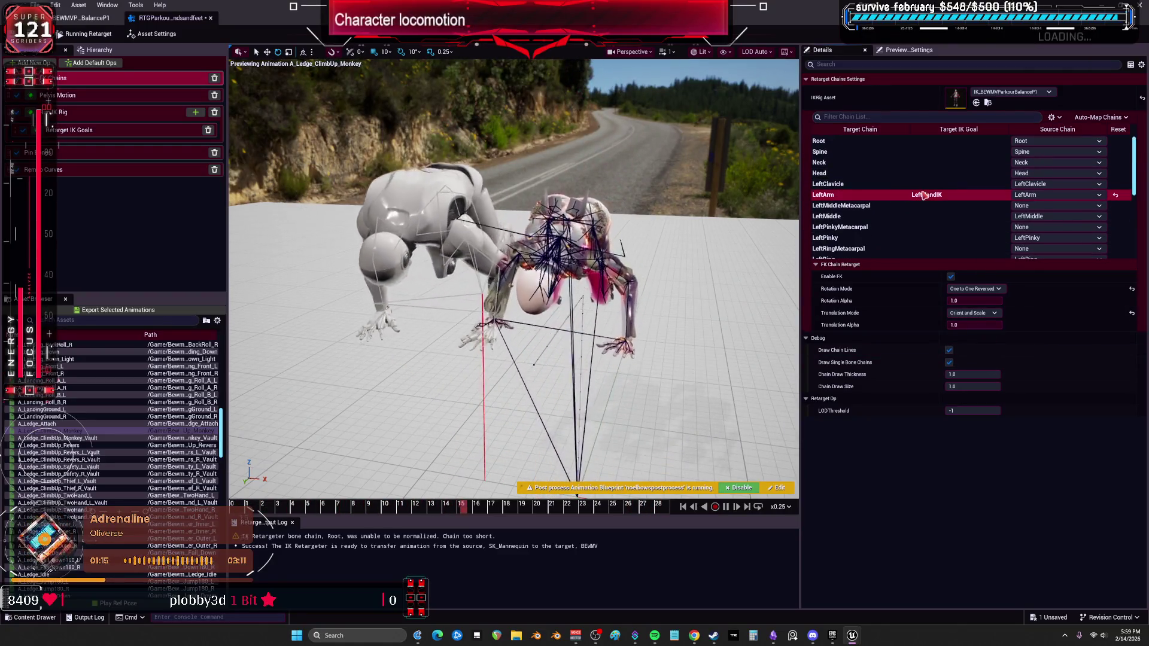
{"action": "left_click", "coordinate": [972, 313]}
{"action": "left_click", "coordinate": [968, 364]}
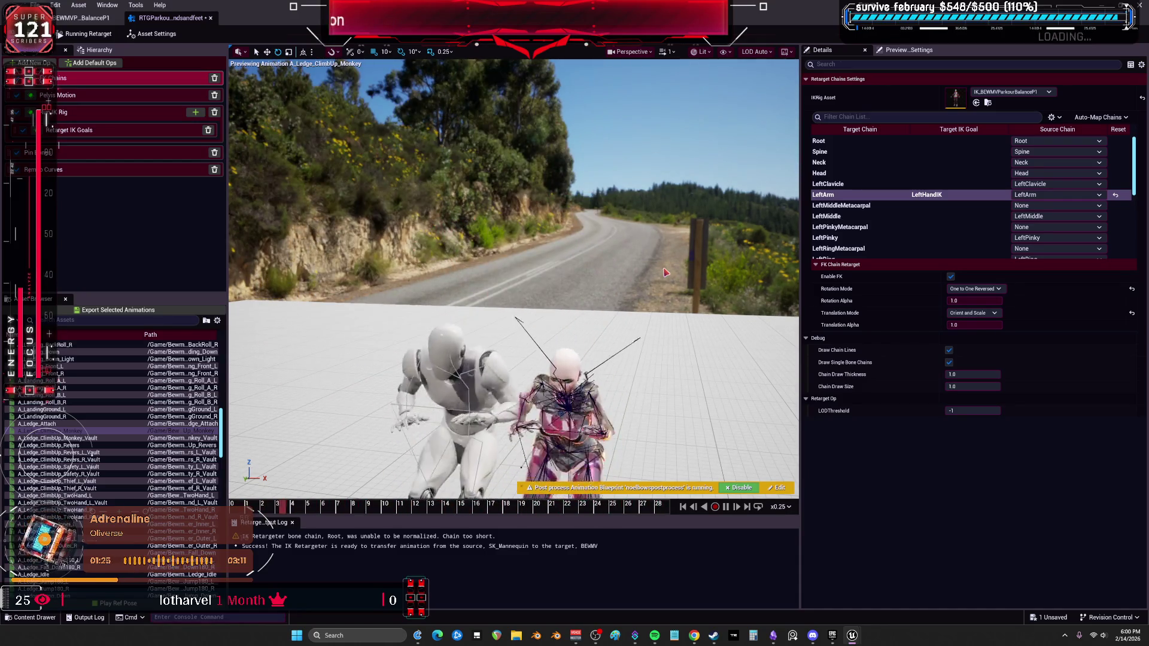
{"action": "left_click", "coordinate": [985, 315]}
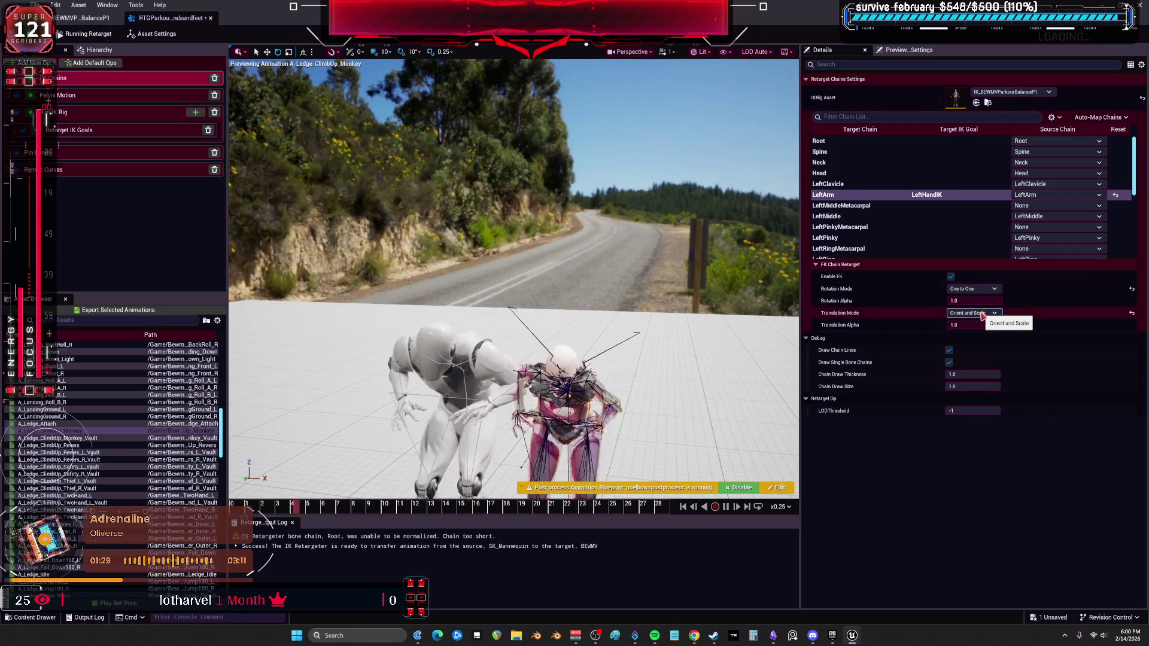
{"action": "left_click", "coordinate": [972, 289]}
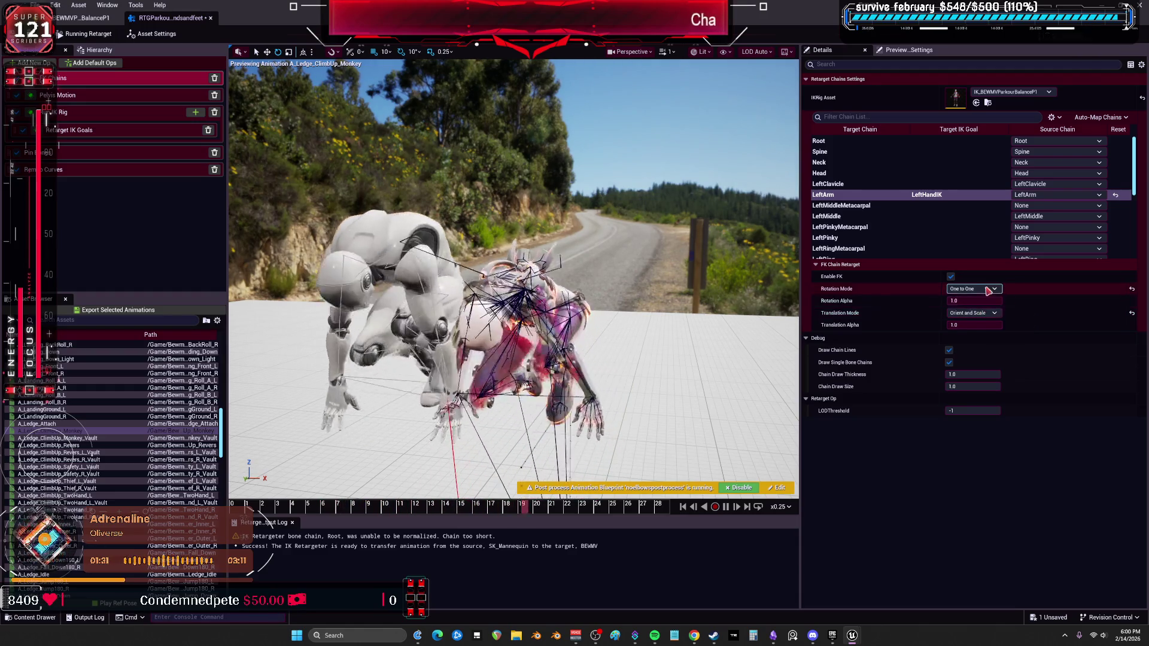
{"action": "left_click", "coordinate": [986, 323]}
{"action": "left_click", "coordinate": [973, 313]}
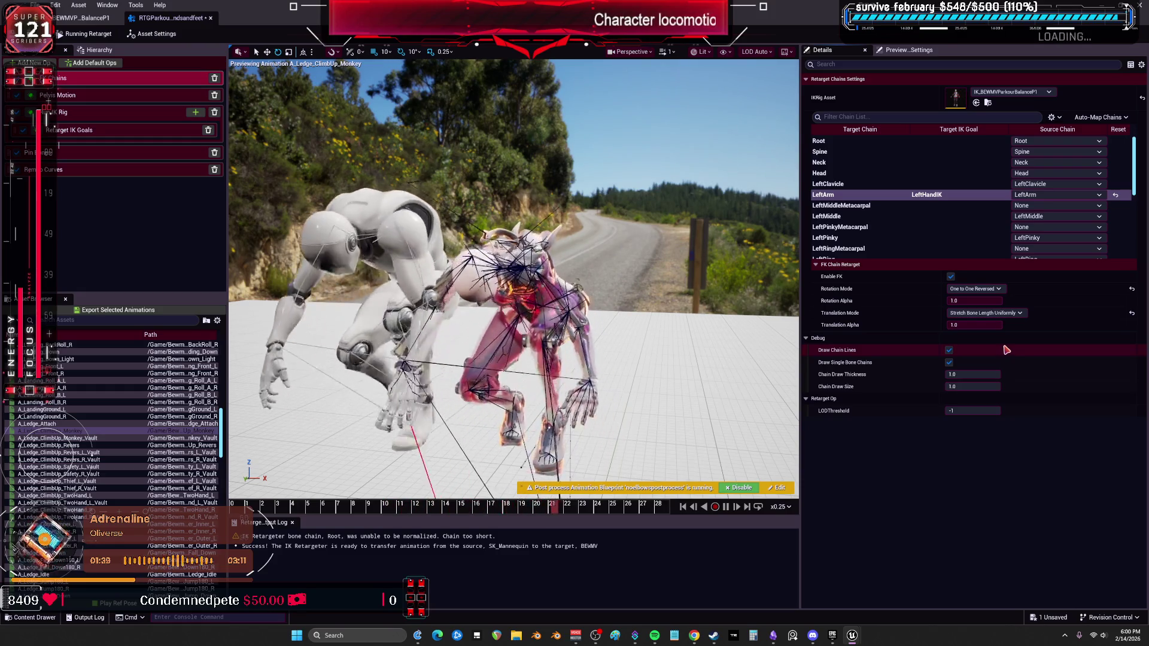
Set the RightArm chain's translation mode to Stretch Bone Length Uniformly
{"action": "scroll", "coordinate": [908, 206], "scroll_direction": "down", "scroll_amount": 3}
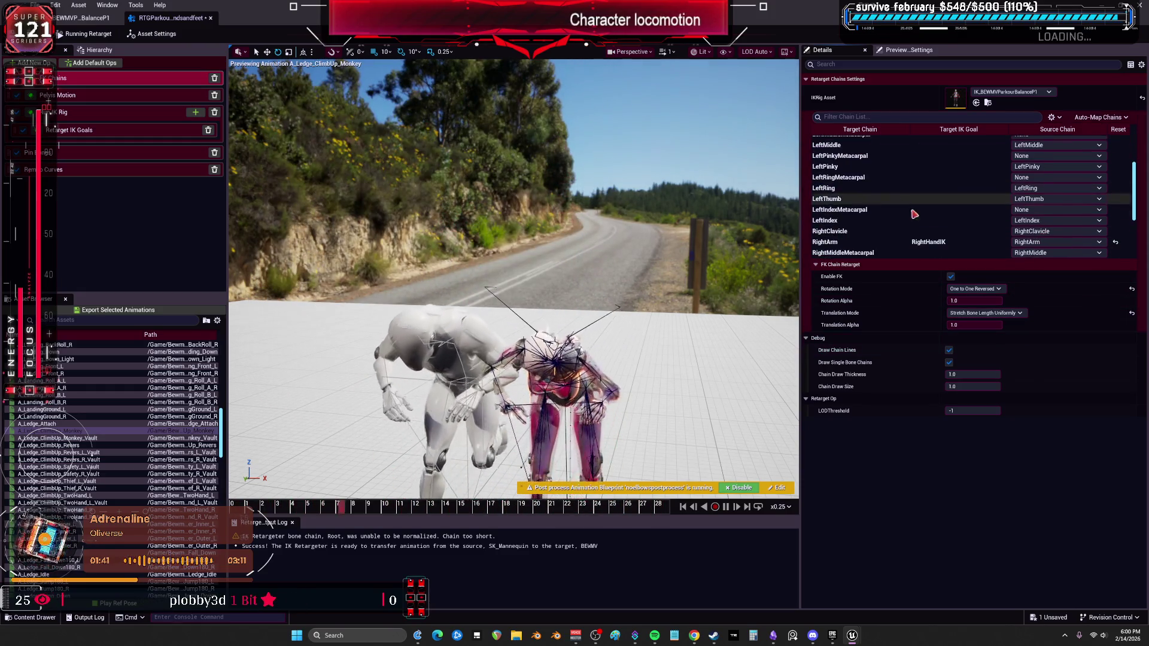
{"action": "left_click", "coordinate": [944, 241]}
{"action": "left_click", "coordinate": [996, 313]}
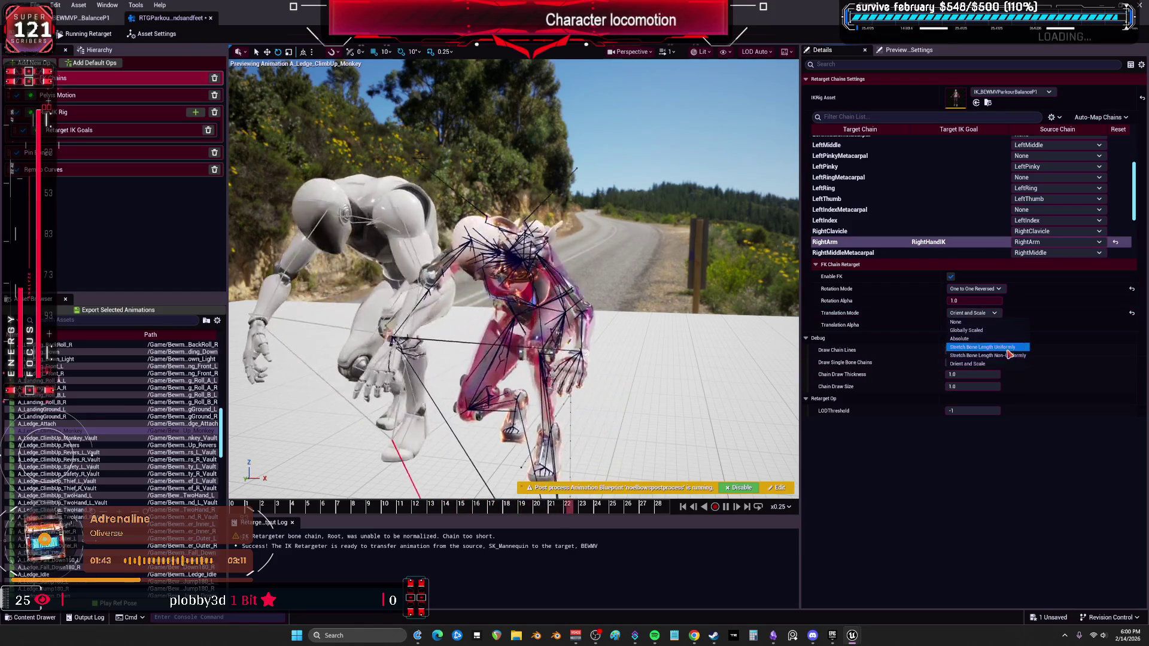
{"action": "left_click", "coordinate": [976, 351]}
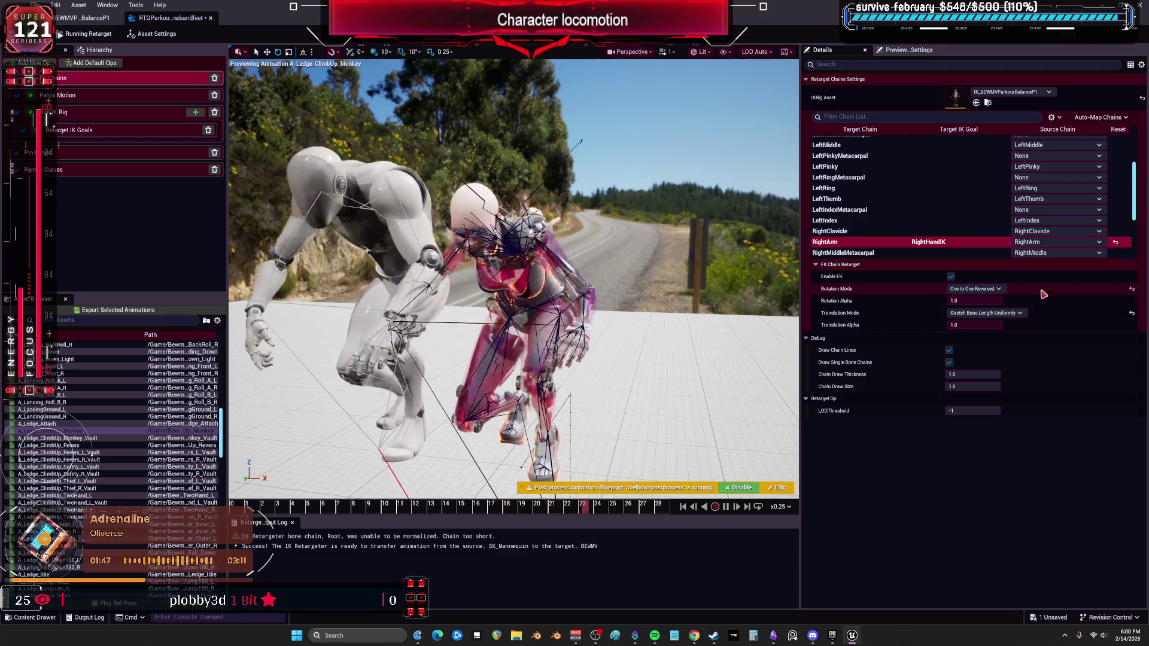
Set the RightMiddle, RightPinky and RightRing metacarpal source chains to None
{"action": "scroll", "coordinate": [1044, 240], "scroll_direction": "down", "scroll_amount": 2}
{"action": "left_click", "coordinate": [1039, 196]}
{"action": "left_click", "coordinate": [1029, 216]}
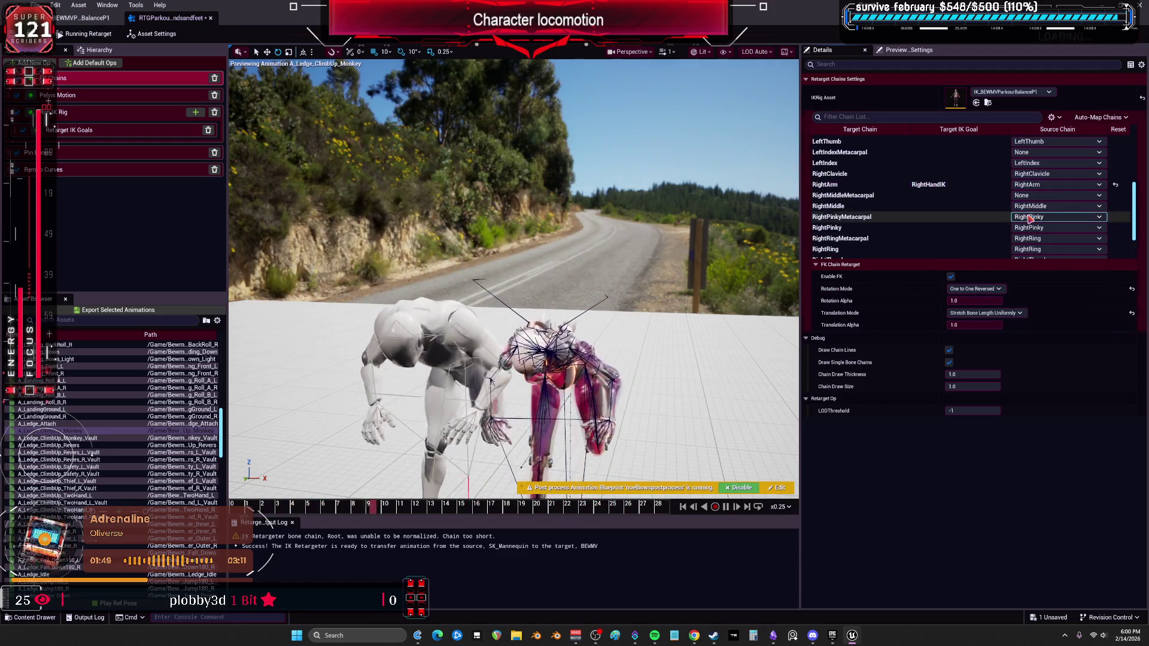
{"action": "left_click", "coordinate": [1028, 236]}
{"action": "left_click", "coordinate": [1039, 238]}
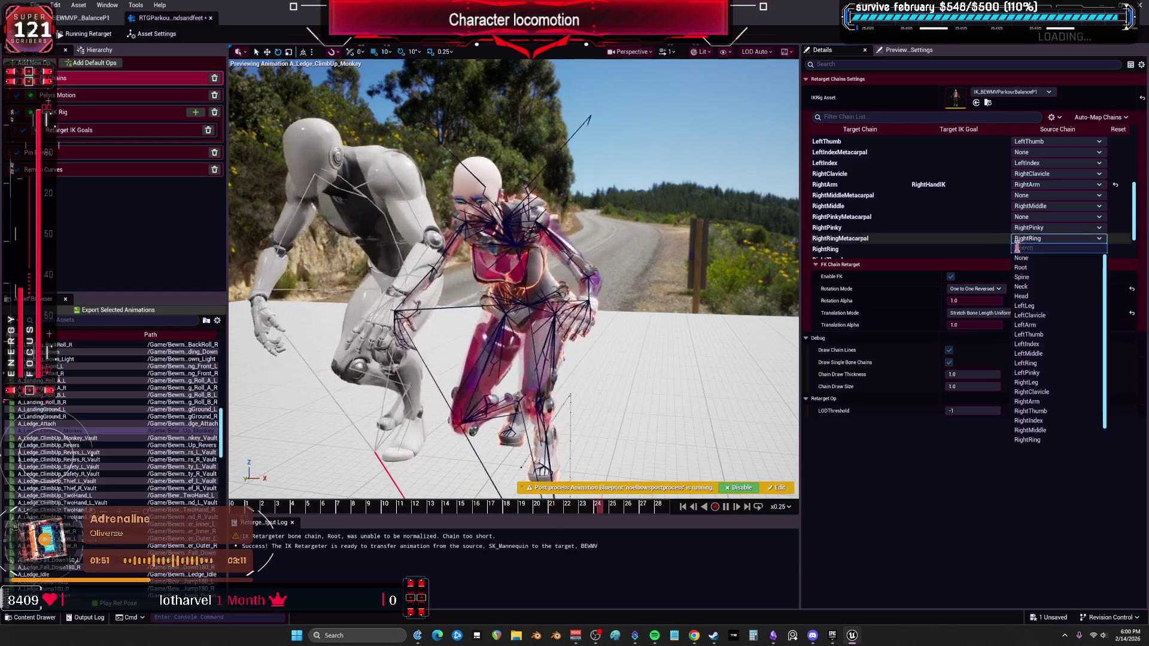
{"action": "left_click", "coordinate": [1021, 259]}
Give RightLeg One to One Reversed rotation and Stretch Bone Length Uniformly translation
{"action": "scroll", "coordinate": [1020, 264], "scroll_direction": "down", "scroll_amount": 2}
{"action": "left_click", "coordinate": [1025, 242]}
{"action": "left_click", "coordinate": [1018, 244]}
{"action": "left_click", "coordinate": [957, 243]}
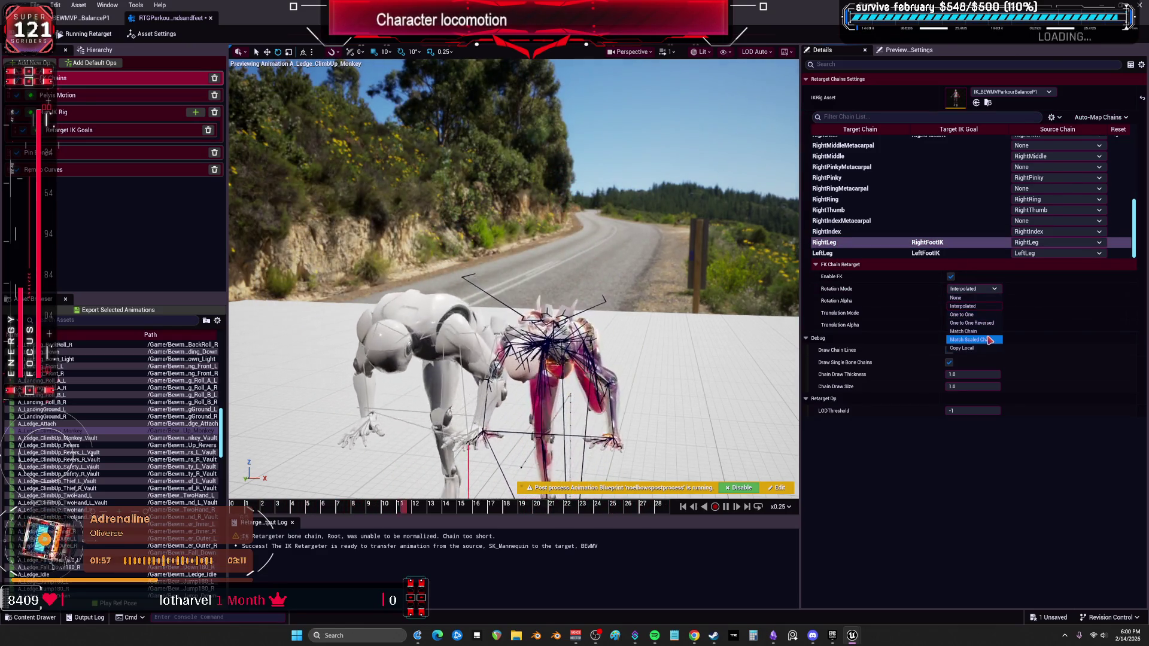
{"action": "left_click", "coordinate": [975, 323]}
{"action": "left_click", "coordinate": [973, 312]}
{"action": "left_click", "coordinate": [982, 347]}
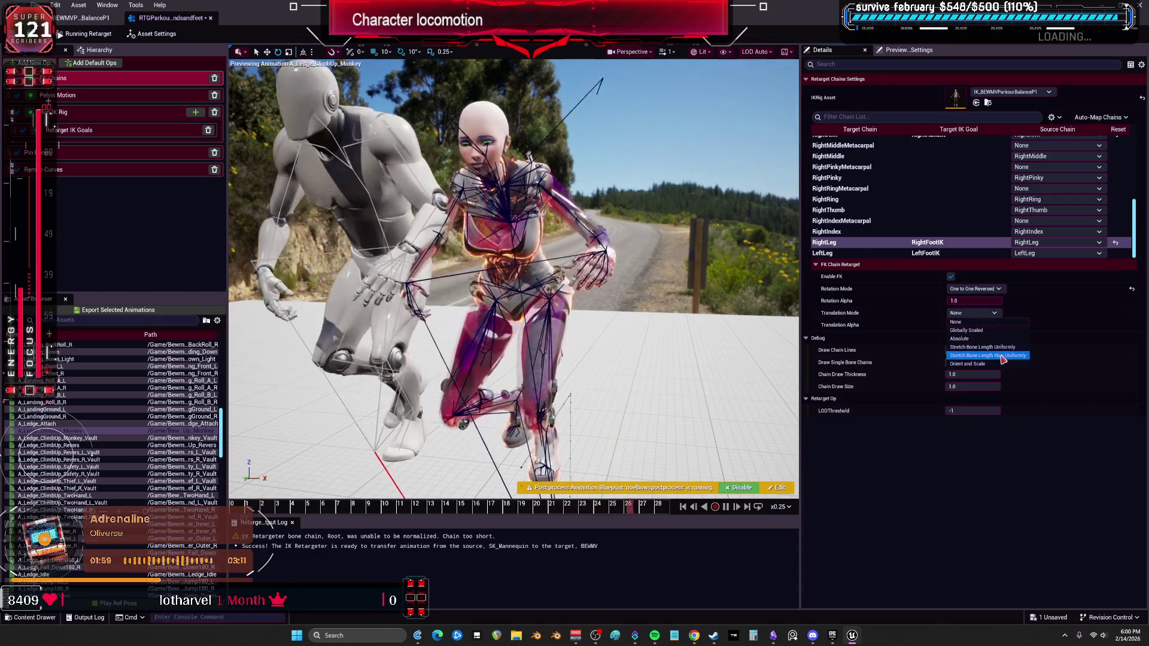
Give LeftLeg One to One Reversed rotation and Stretch Bone Length Uniformly translation
{"action": "left_click", "coordinate": [963, 255]}
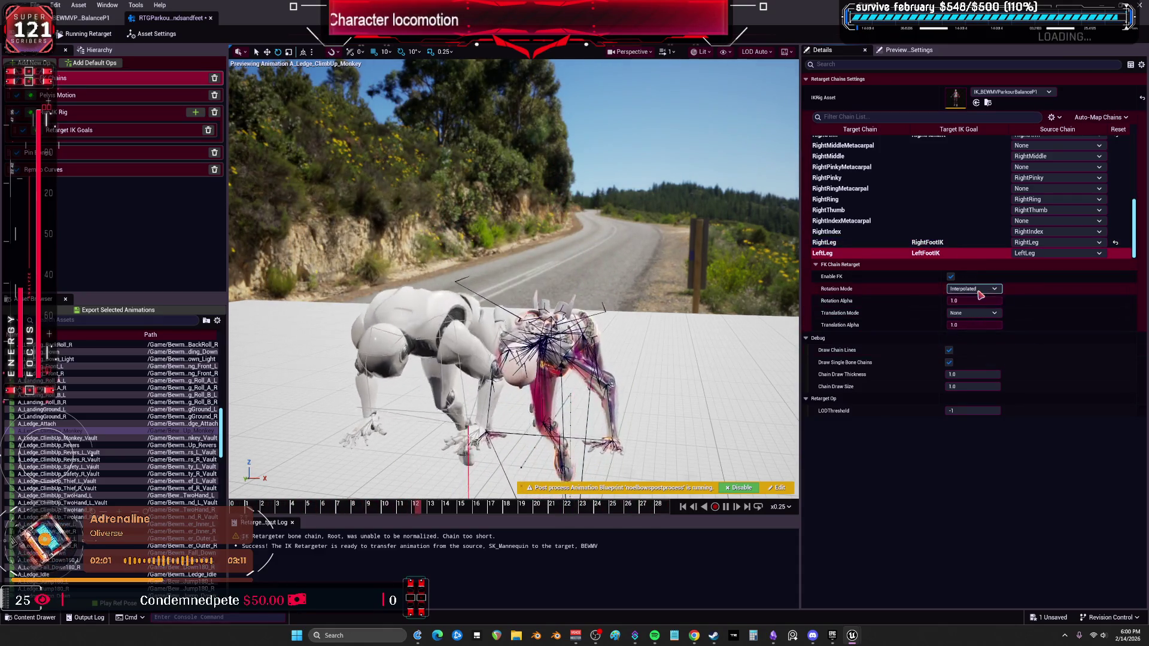
{"action": "left_click", "coordinate": [981, 313]}
{"action": "left_click", "coordinate": [981, 321]}
{"action": "left_click", "coordinate": [980, 315]}
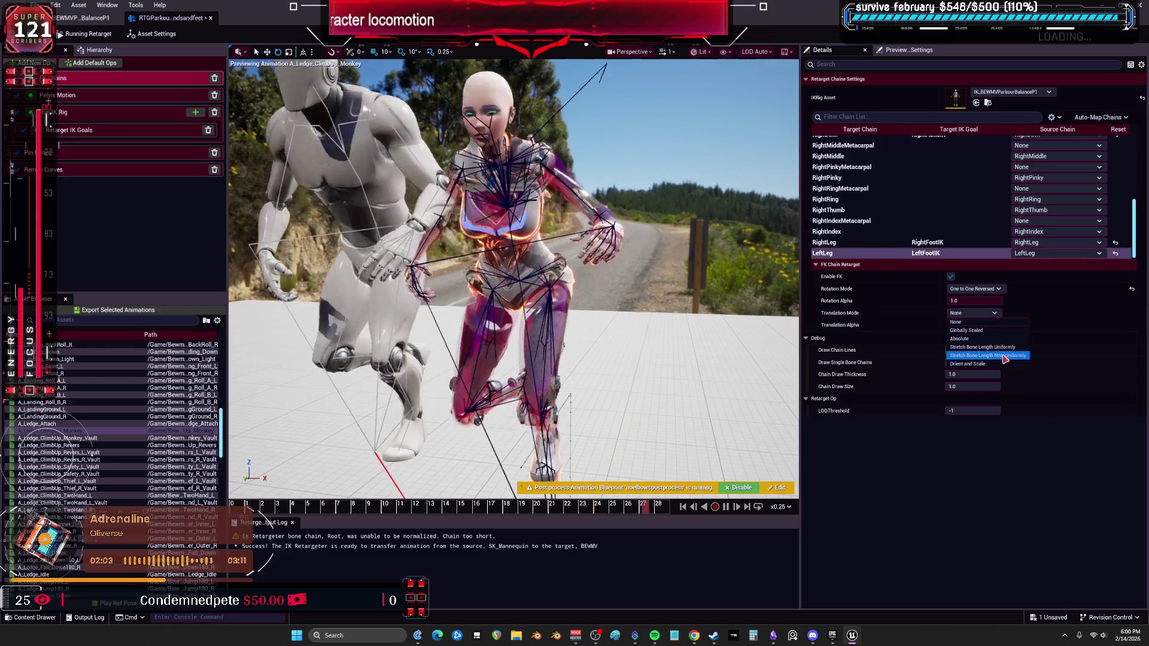
{"action": "left_click", "coordinate": [982, 347]}
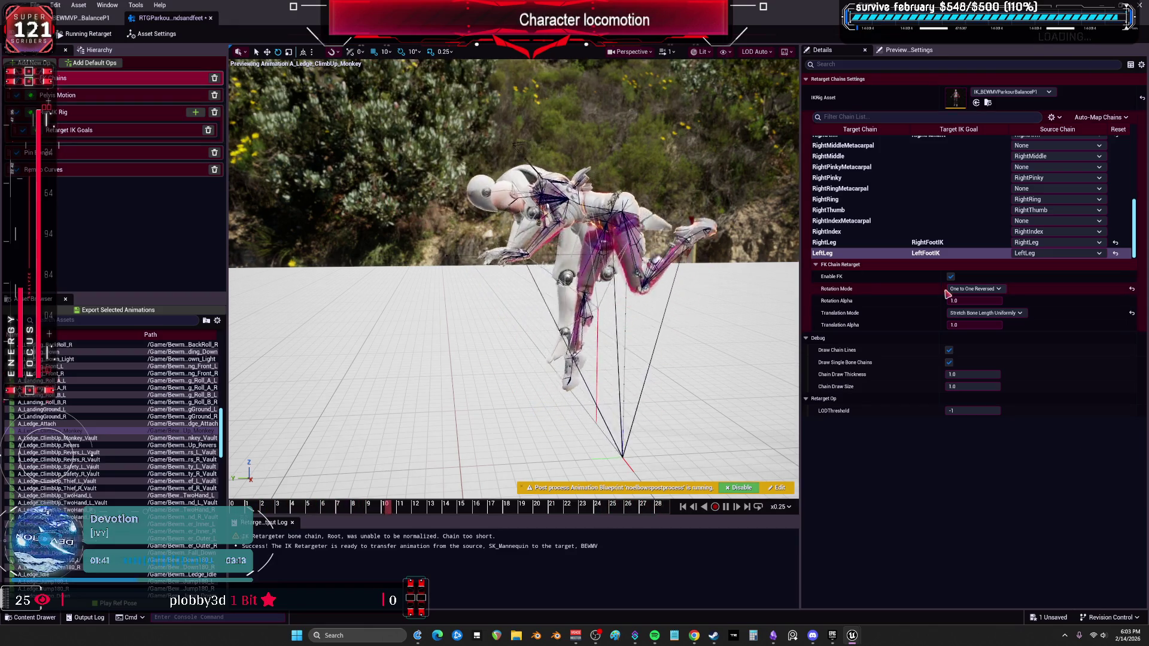
{"action": "left_click", "coordinate": [81, 439]}
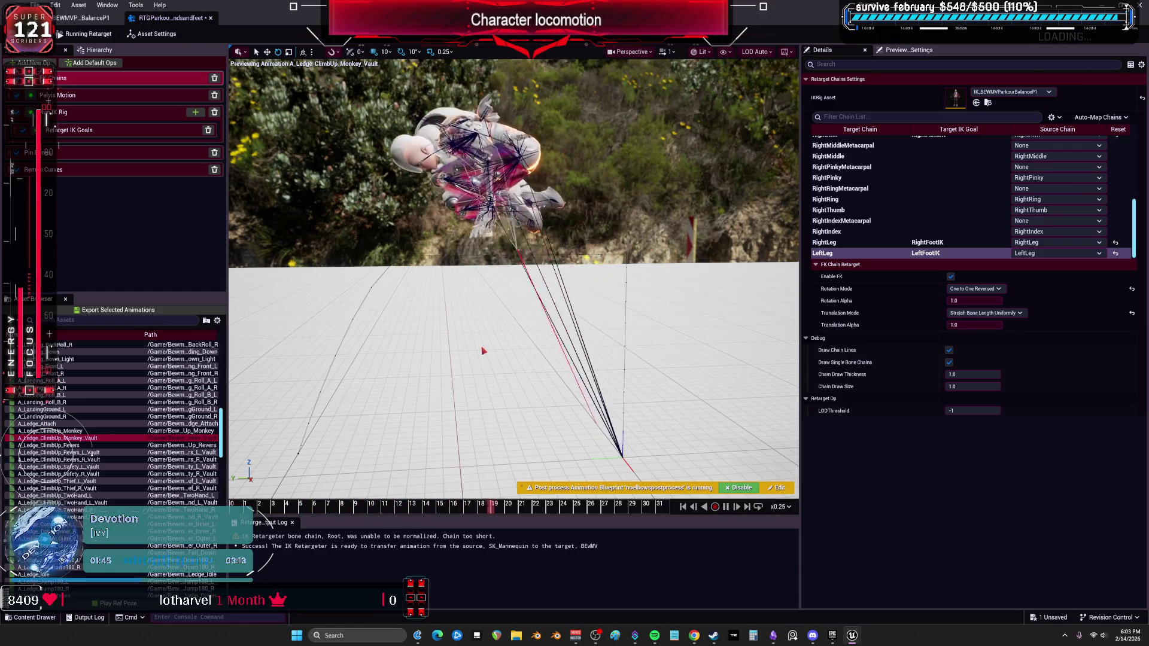
Preview A_Ledge_ClimbUp_Revers, its L_Vault clip scrubbed to frame 26, then R_Vault
{"action": "left_click", "coordinate": [70, 446]}
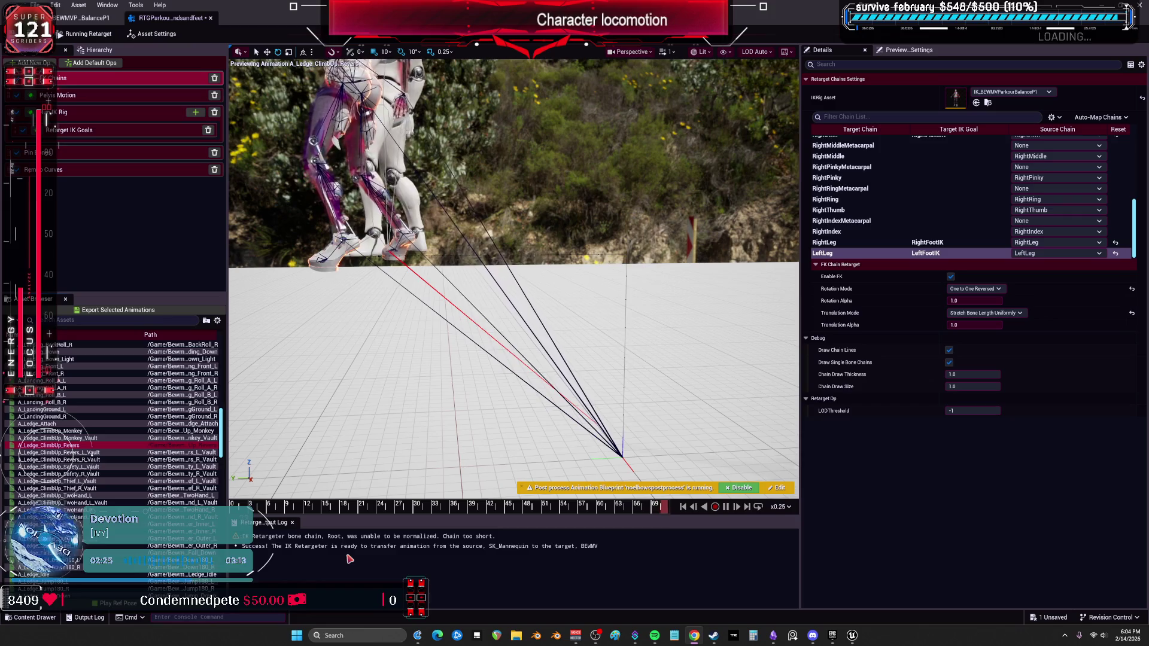
{"action": "left_click", "coordinate": [60, 453]}
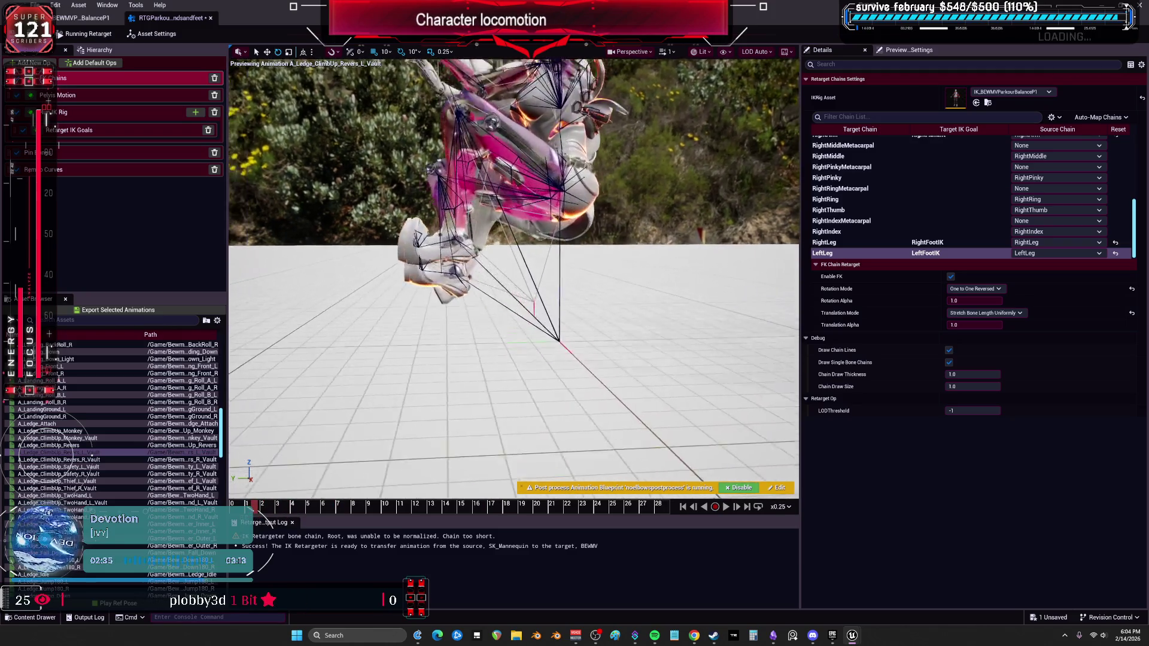
{"action": "left_click_drag", "start_coordinate": [281, 507], "coordinate": [385, 507]}
{"action": "scroll", "coordinate": [498, 395], "scroll_direction": "down", "scroll_amount": 5}
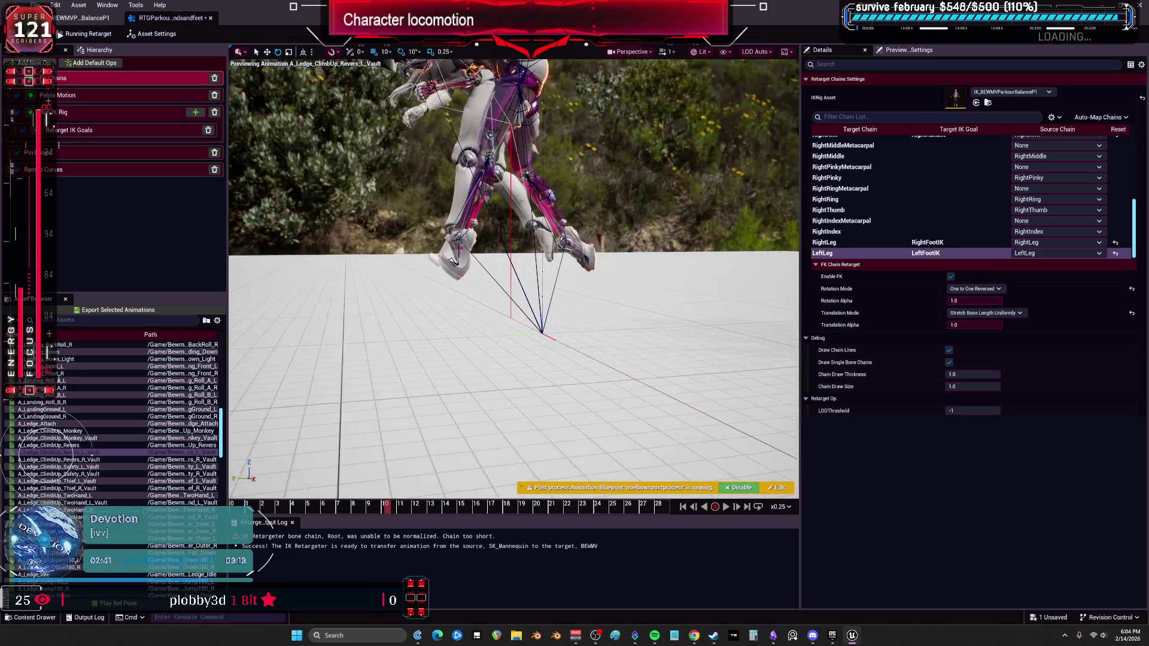
{"action": "scroll", "coordinate": [498, 395], "scroll_direction": "down", "scroll_amount": 1}
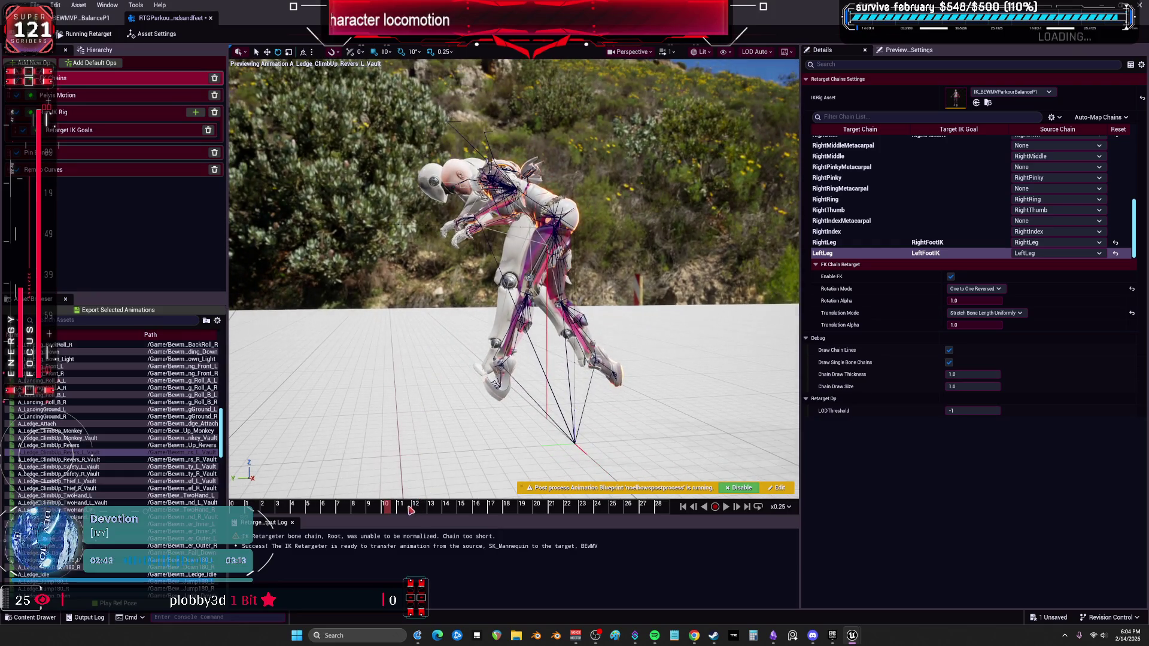
{"action": "left_click_drag", "start_coordinate": [504, 513], "coordinate": [690, 508]}
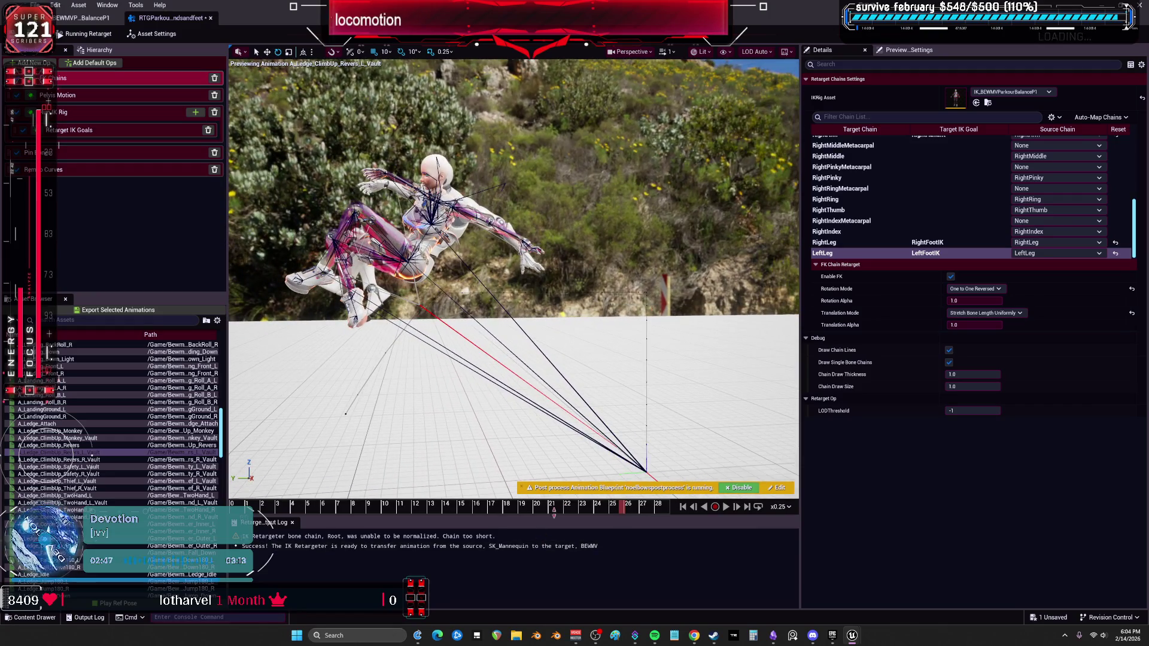
{"action": "left_click", "coordinate": [119, 460]}
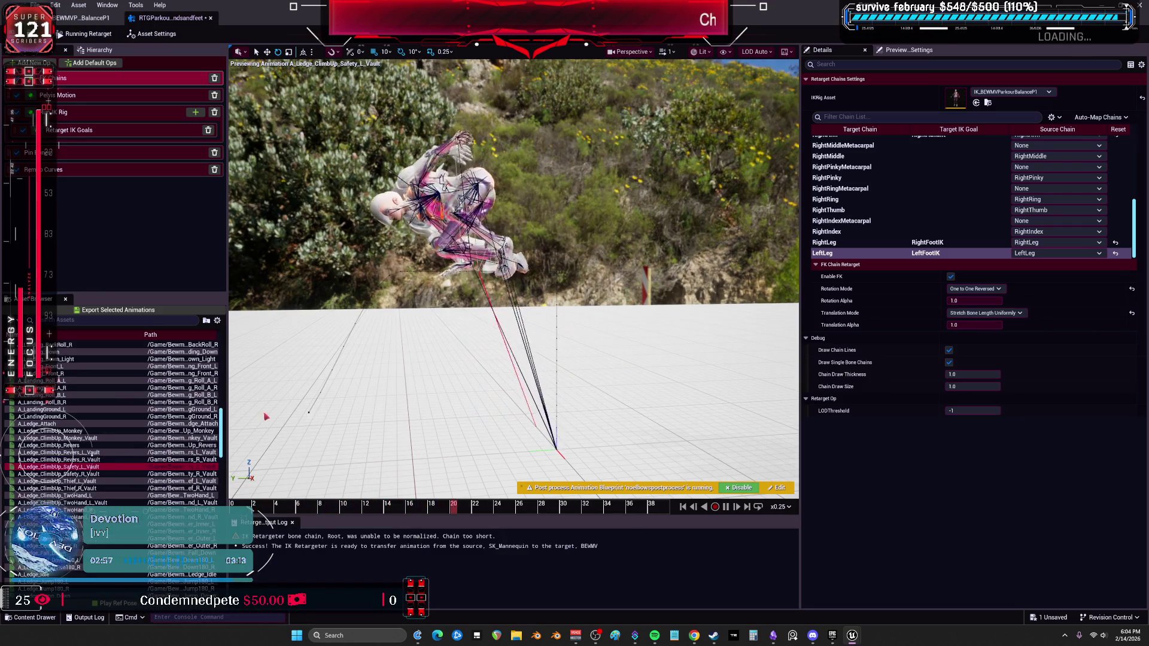
Preview the Safety_R, Thief L/R Vault, TwoHand_R and Corner_Inner_L ledge clips, then browse further
{"action": "left_click", "coordinate": [92, 474]}
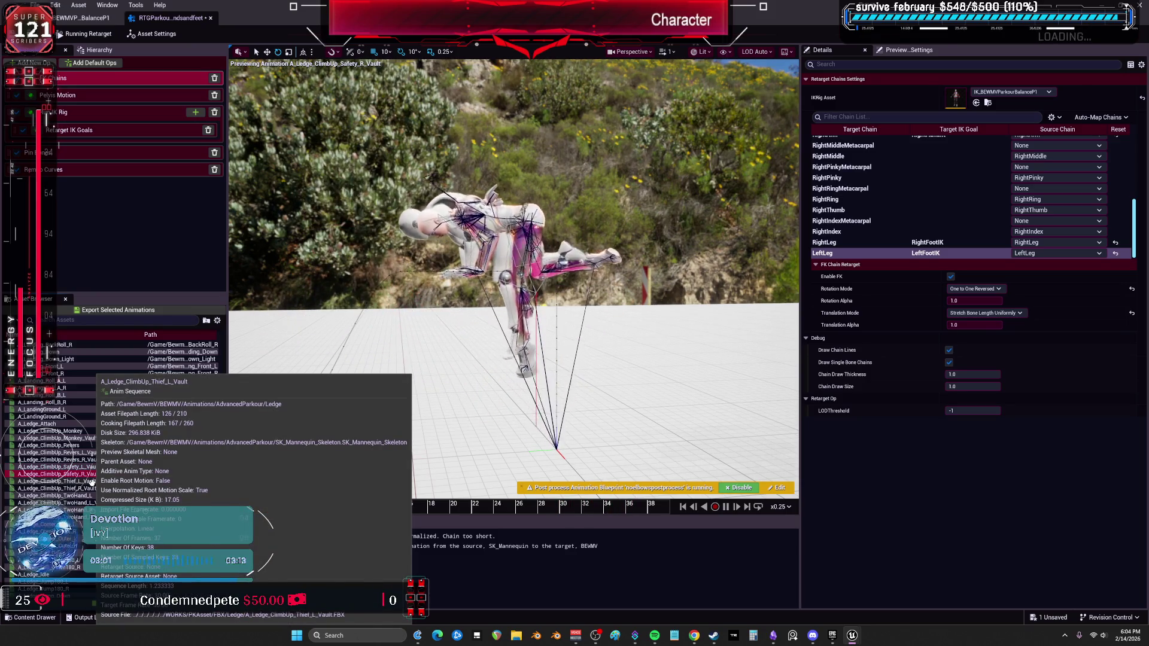
{"action": "left_click", "coordinate": [92, 481]}
{"action": "left_click", "coordinate": [81, 487]}
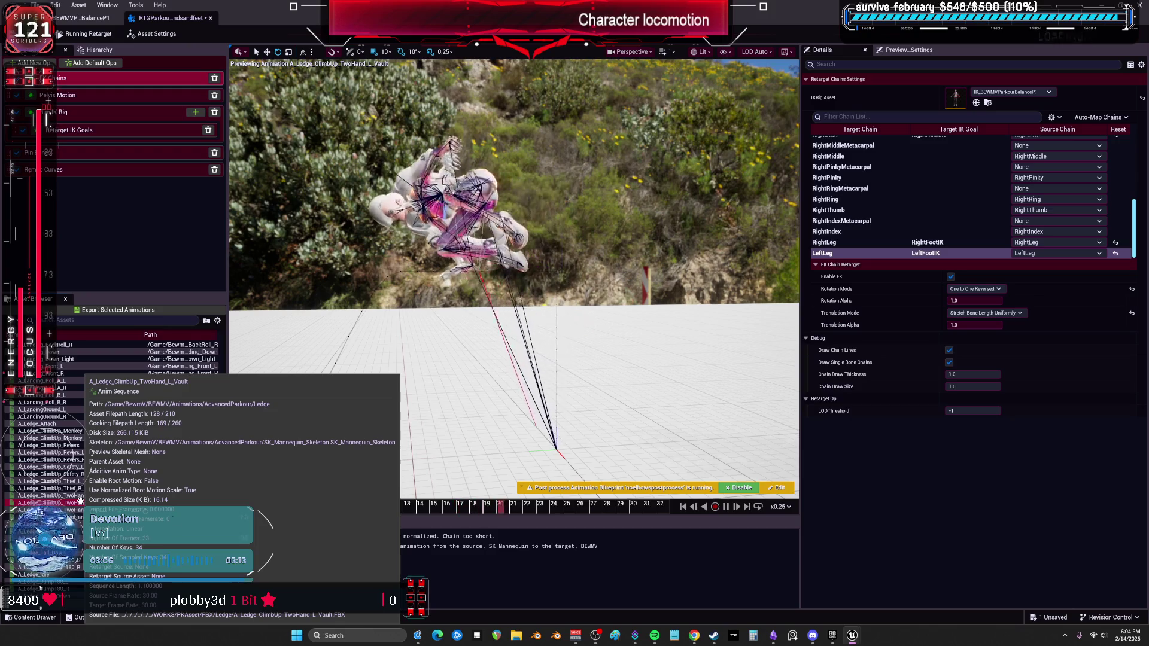
{"action": "left_click", "coordinate": [76, 509]}
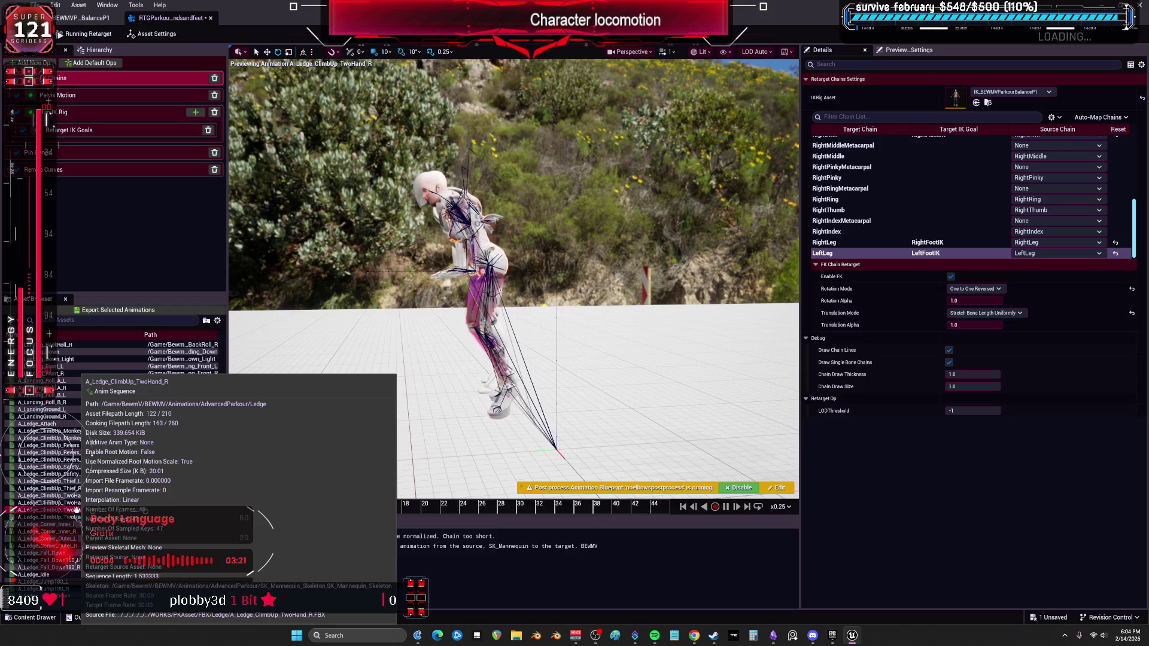
{"action": "left_click", "coordinate": [71, 524]}
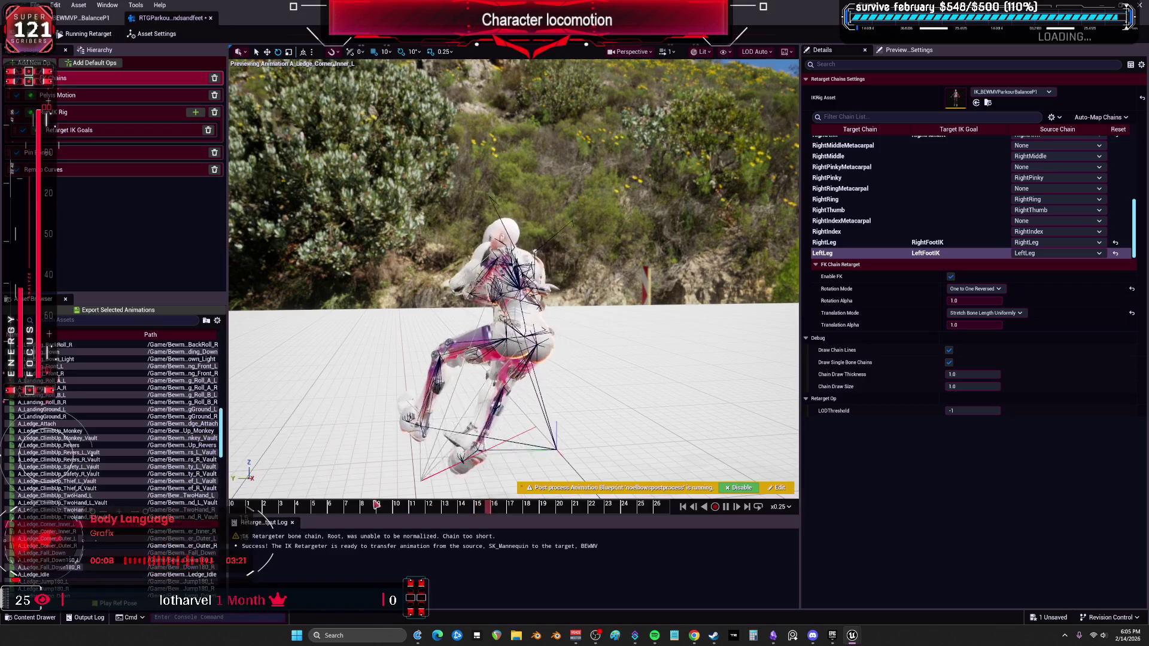
{"action": "scroll", "coordinate": [114, 454], "scroll_direction": "down", "scroll_amount": 1}
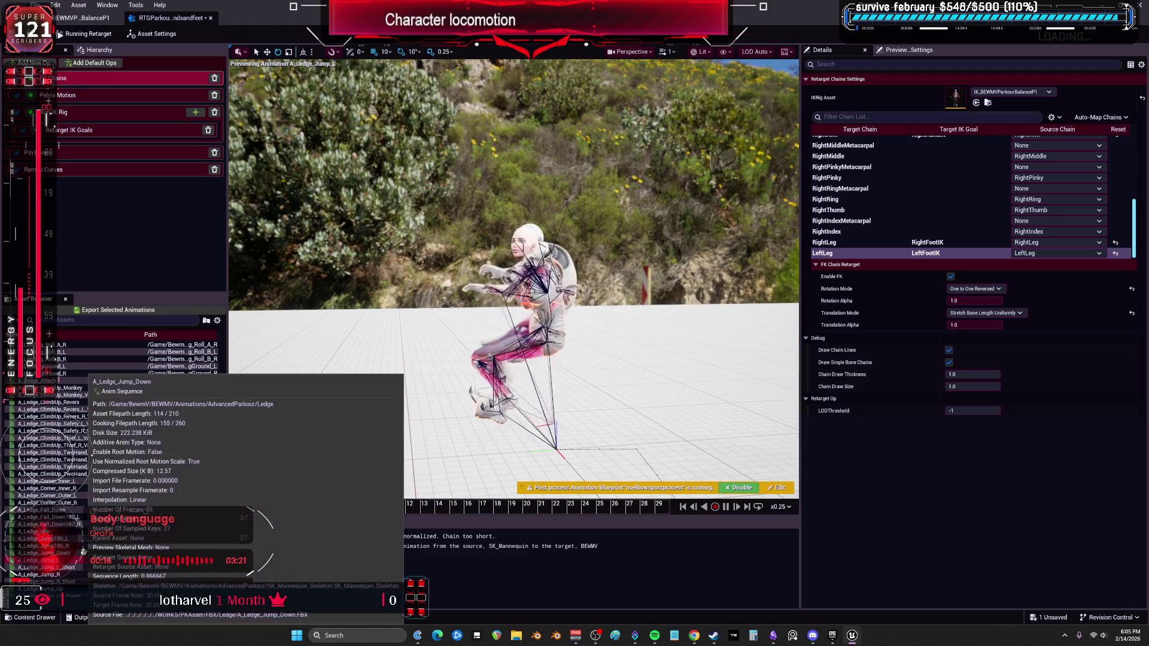
{"action": "scroll", "coordinate": [83, 551], "scroll_direction": "down", "scroll_amount": 5}
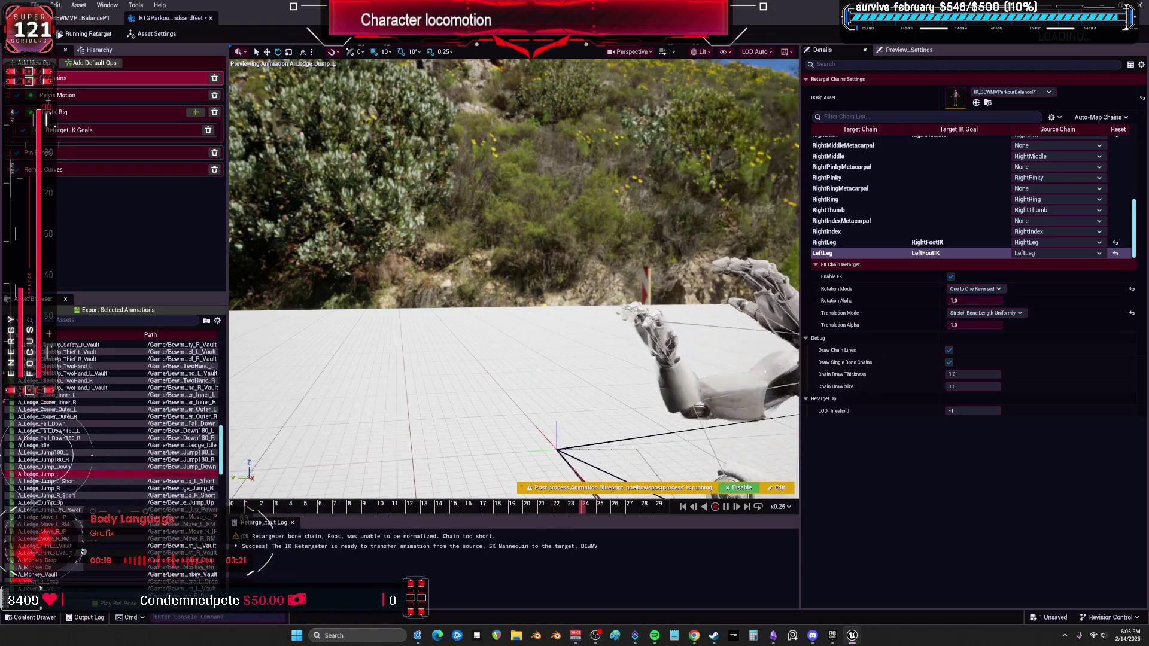
{"action": "scroll", "coordinate": [84, 475], "scroll_direction": "up", "scroll_amount": 8}
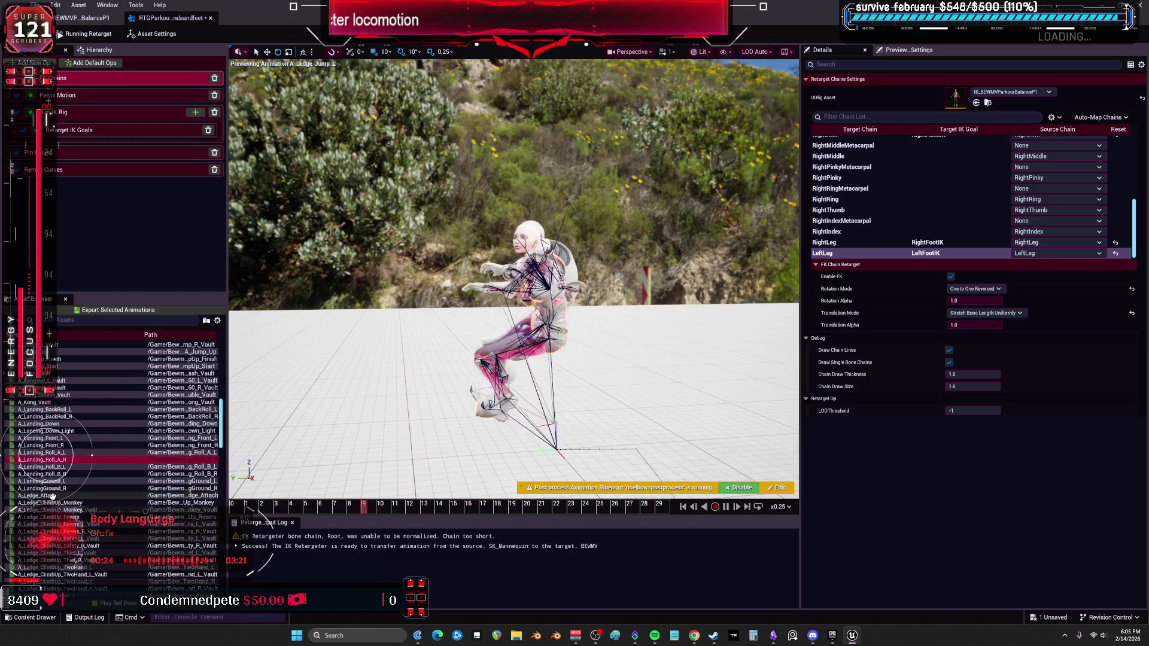
{"action": "scroll", "coordinate": [54, 487], "scroll_direction": "down", "scroll_amount": 8}
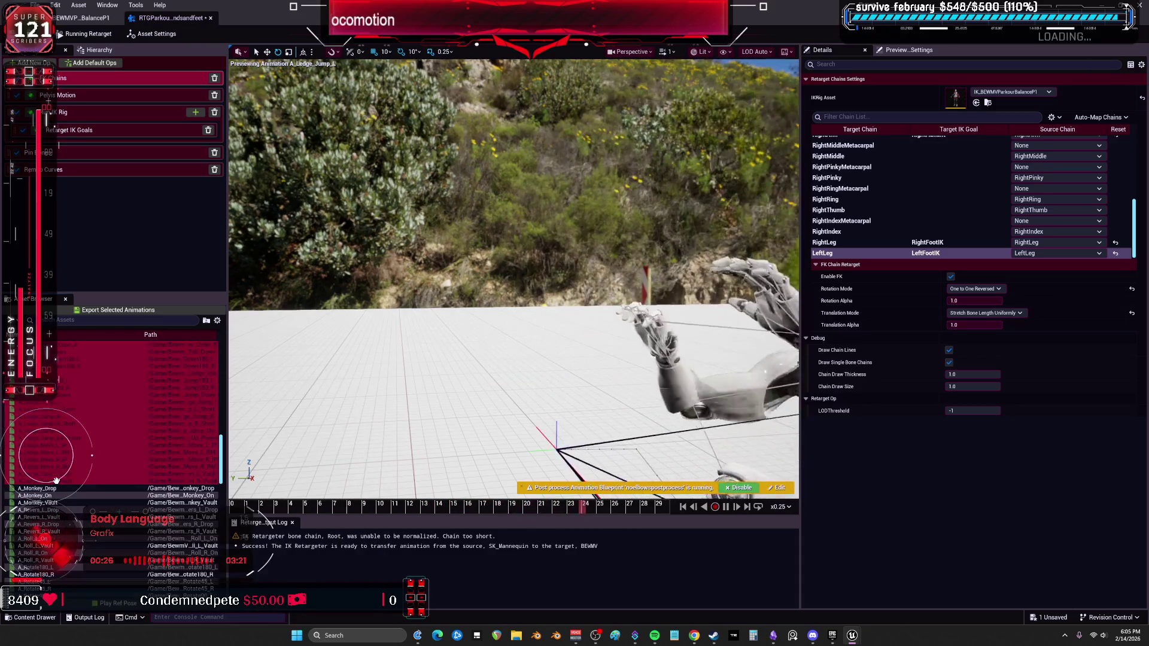
{"action": "scroll", "coordinate": [96, 467], "scroll_direction": "down", "scroll_amount": 7}
{"action": "scroll", "coordinate": [97, 467], "scroll_direction": "down", "scroll_amount": 15}
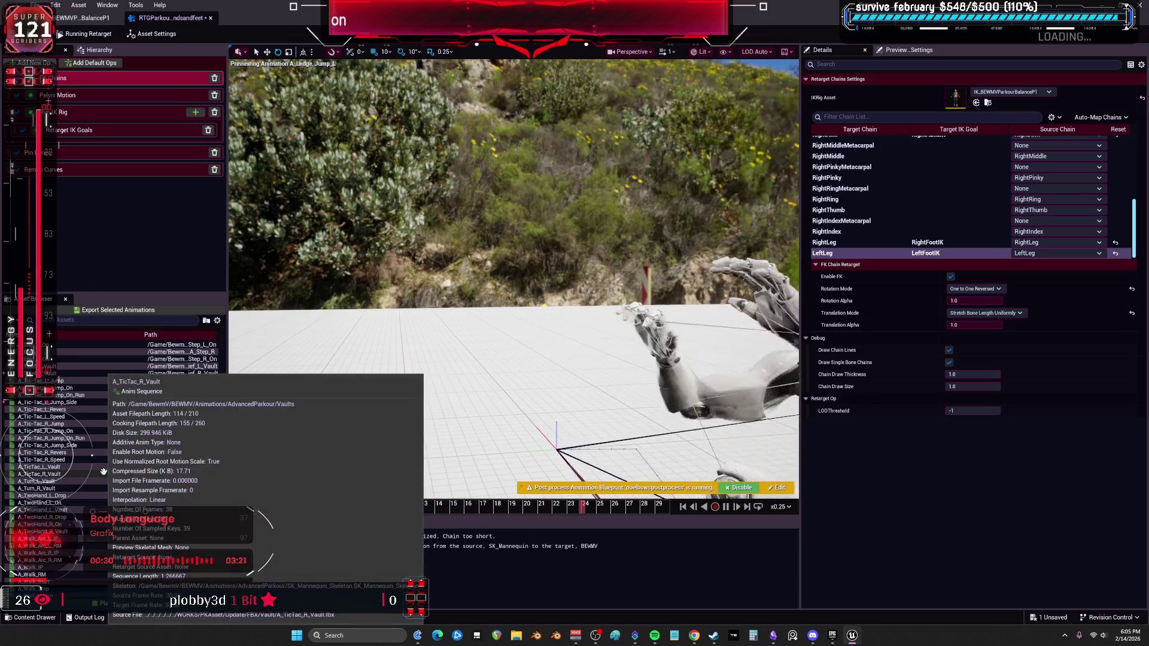
{"action": "scroll", "coordinate": [108, 467], "scroll_direction": "up", "scroll_amount": 10}
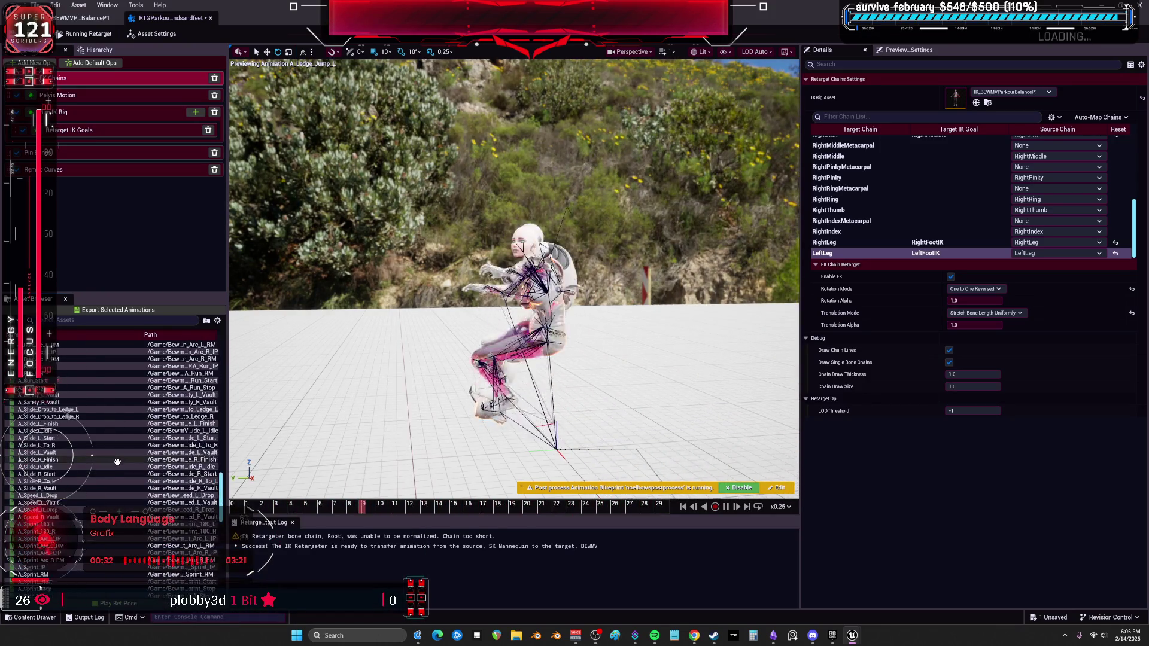
{"action": "scroll", "coordinate": [117, 462], "scroll_direction": "up", "scroll_amount": 8}
Export the selected animations to the Ledge folder with suffix _V_P1, then minimize the retargeter
{"action": "left_click", "coordinate": [157, 311]}
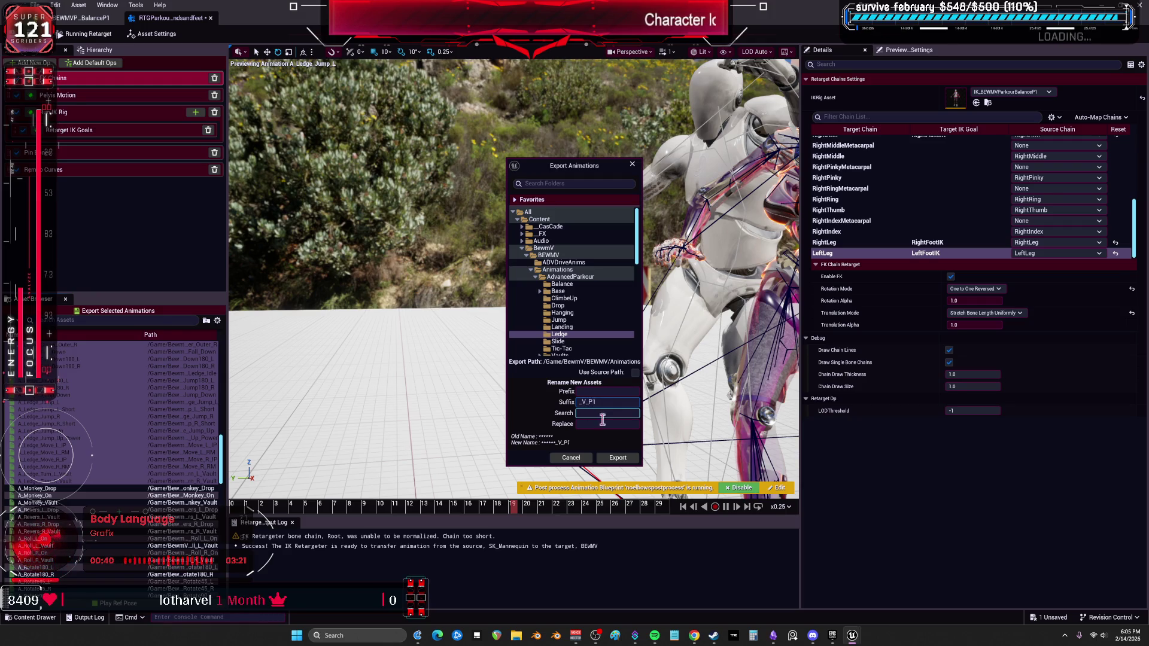
{"action": "left_click", "coordinate": [618, 456]}
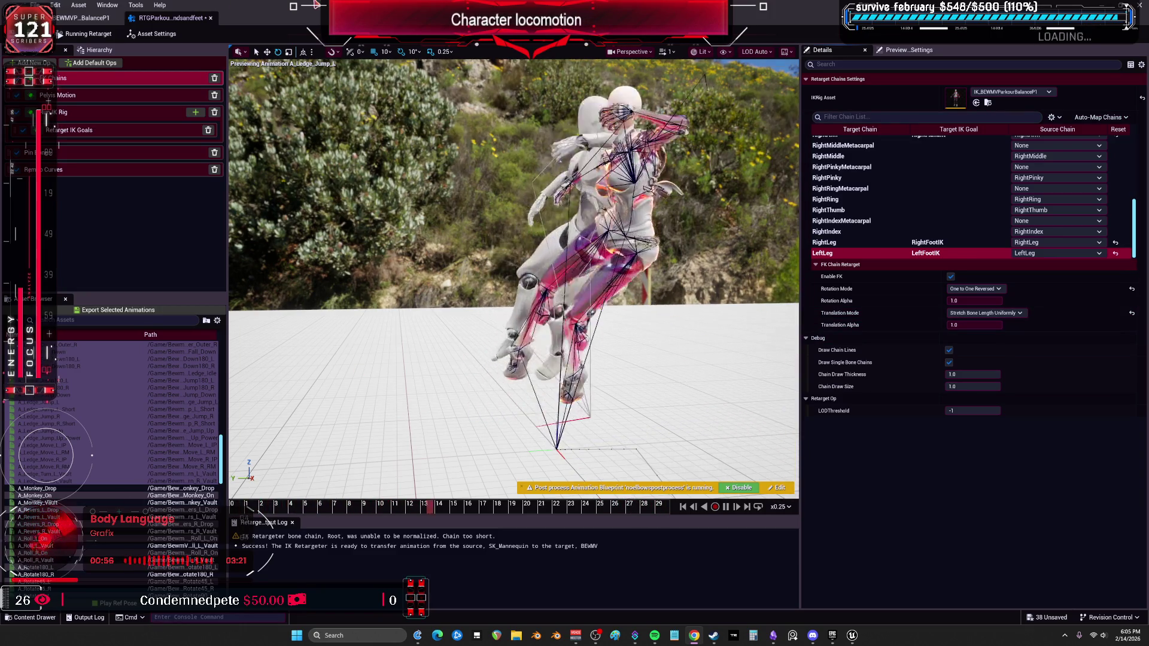
{"action": "key", "text": "super+Down"}
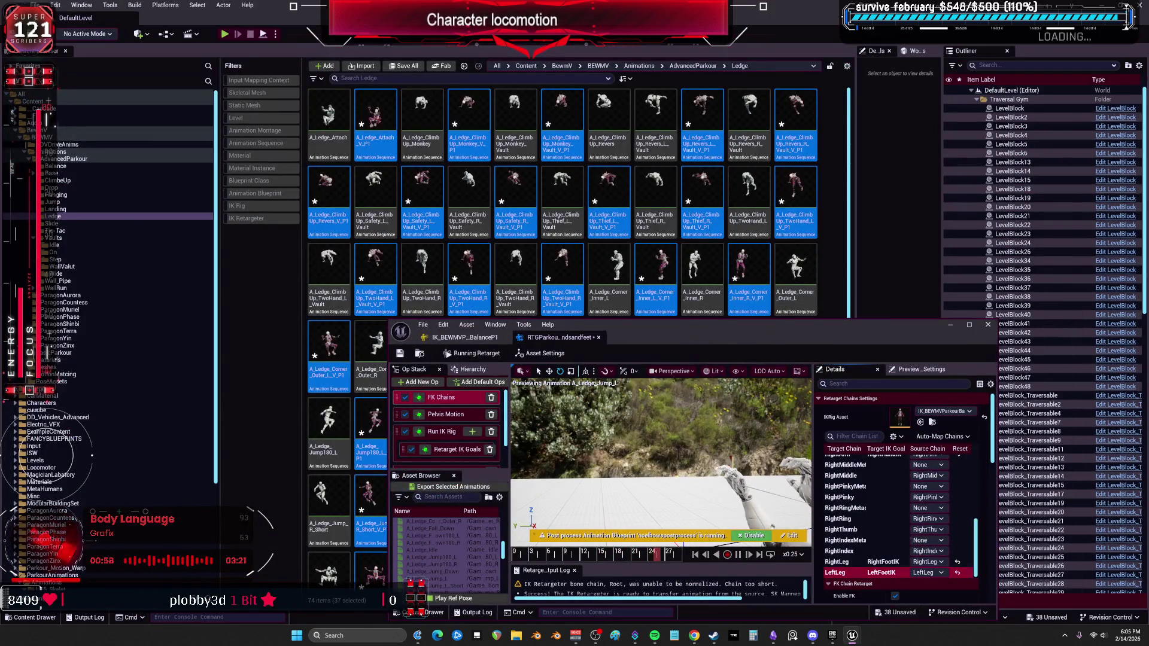
Browse the Landing, Slide, Tic-Tac, Vaults, Wall_Pipe and WallRun animation folders in turn
{"action": "scroll", "coordinate": [597, 369], "scroll_direction": "down", "scroll_amount": 1}
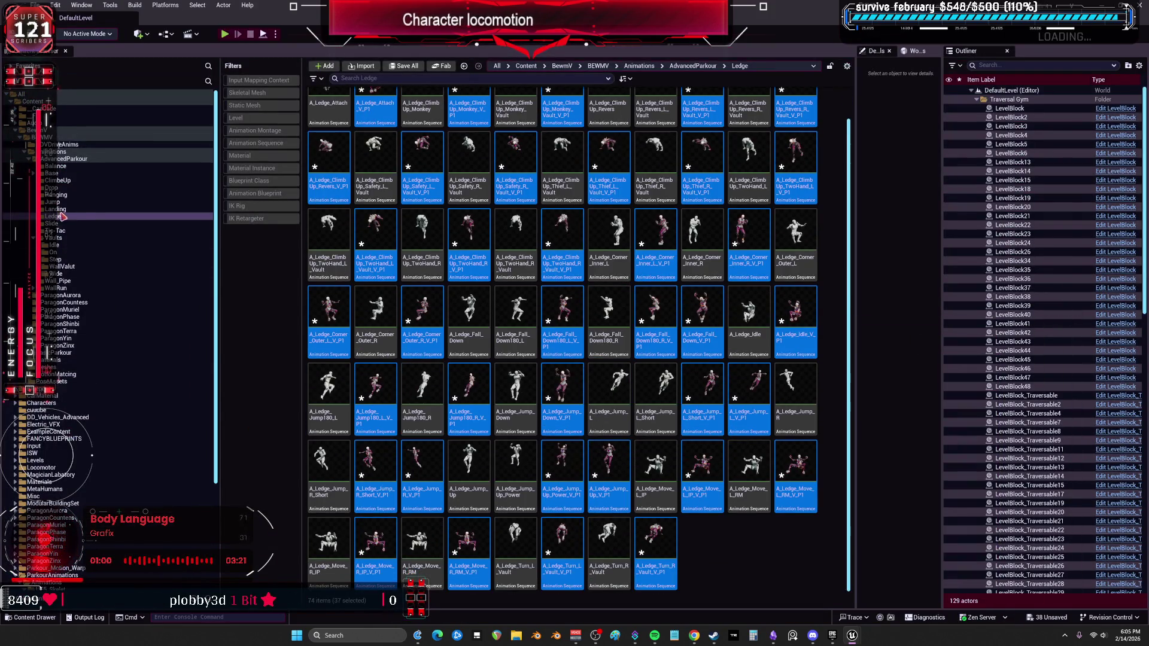
{"action": "left_click", "coordinate": [58, 210]}
{"action": "left_click", "coordinate": [70, 223]}
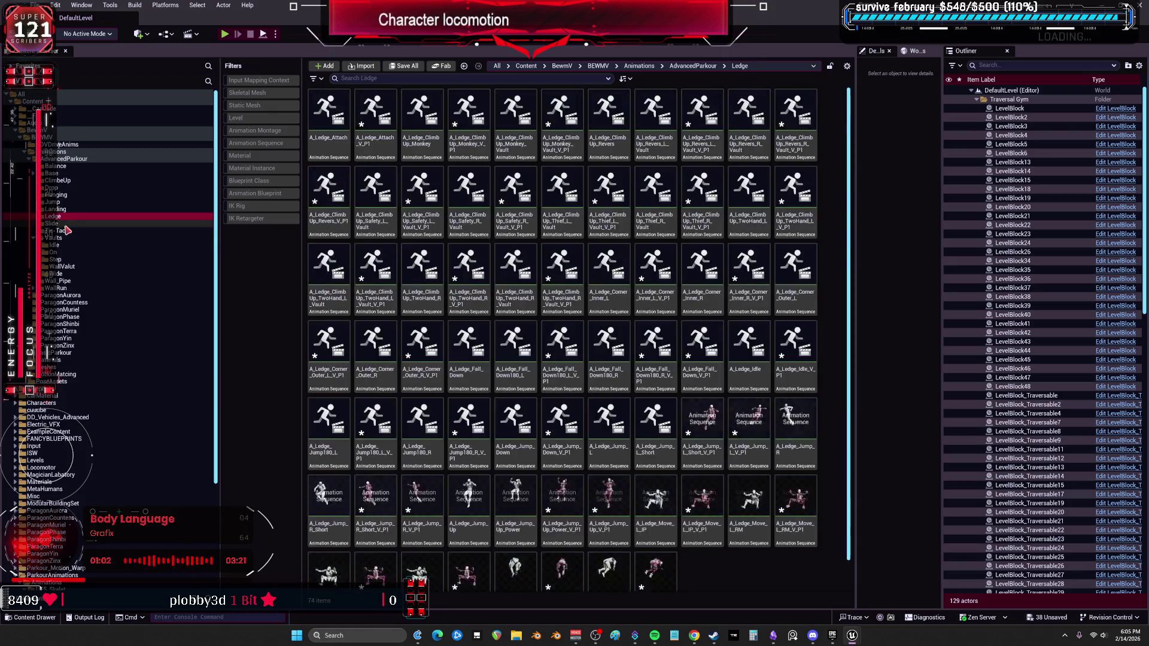
{"action": "left_click", "coordinate": [70, 233]}
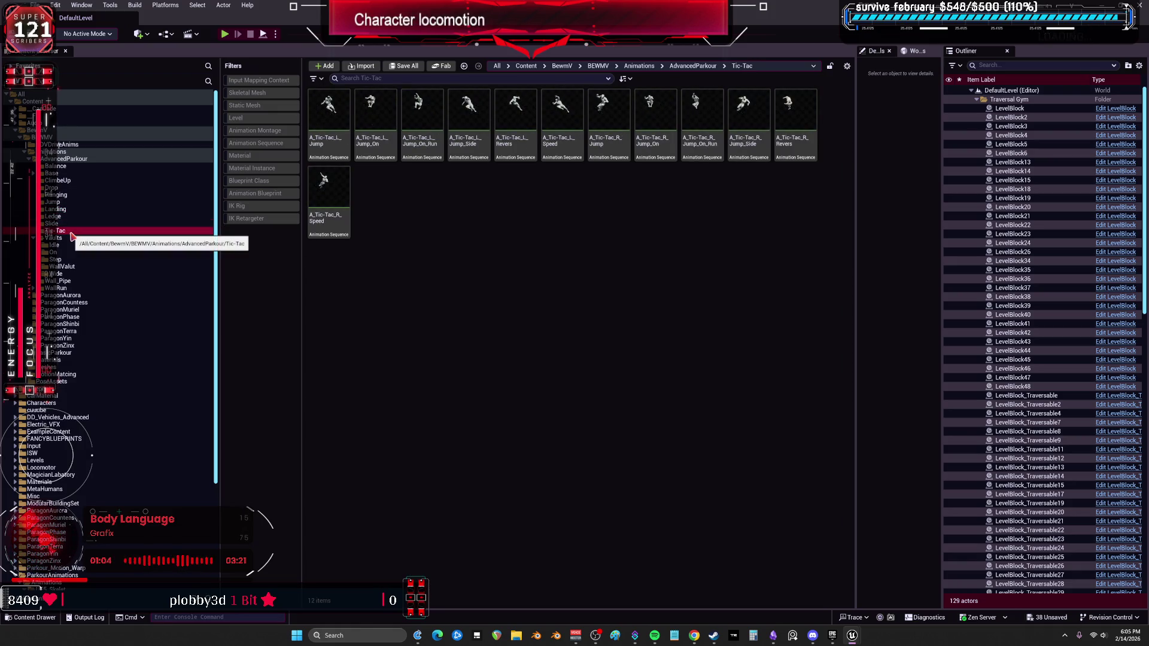
{"action": "left_click", "coordinate": [64, 238]}
{"action": "left_click", "coordinate": [64, 245]}
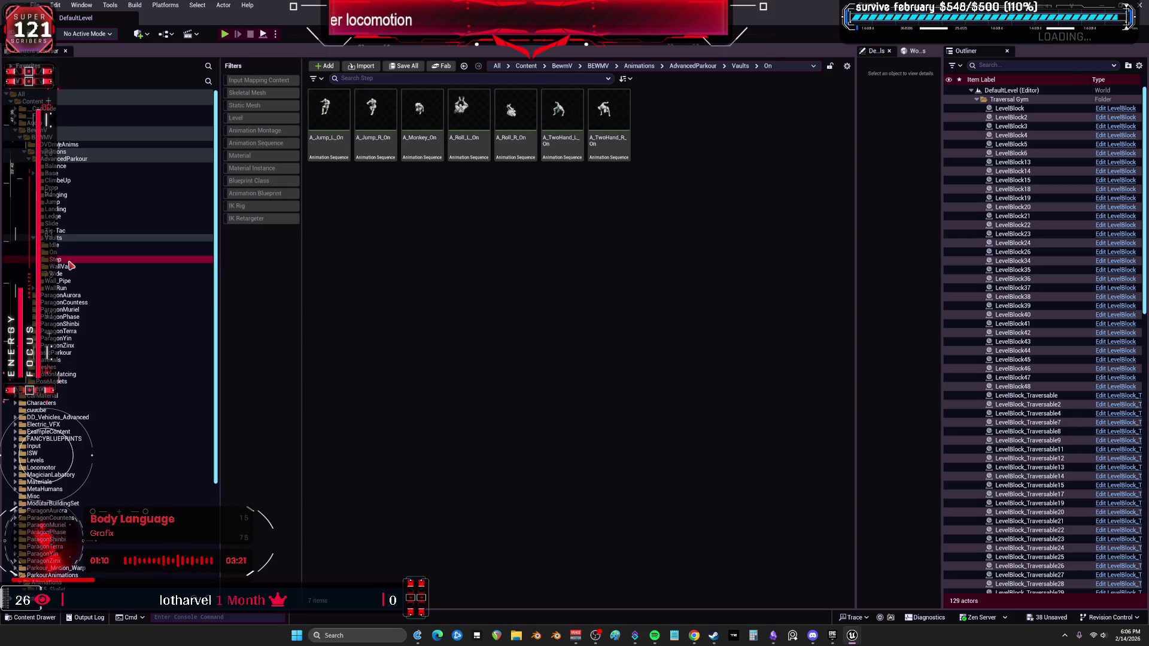
{"action": "left_click", "coordinate": [71, 267]}
{"action": "left_click", "coordinate": [69, 275]}
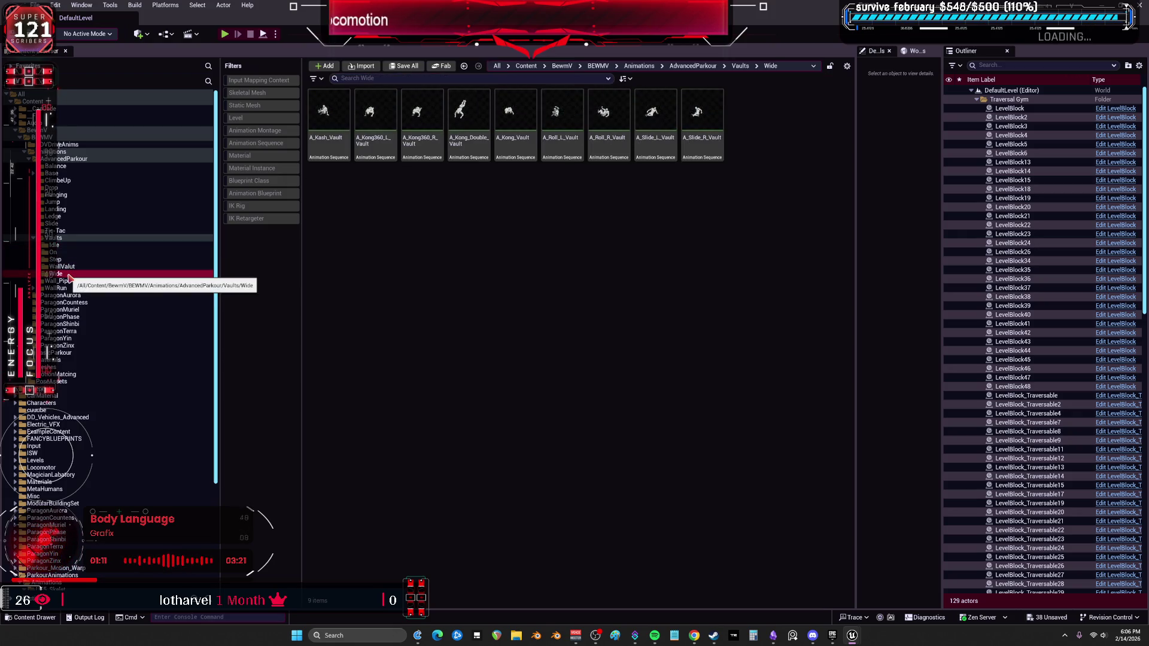
{"action": "left_click", "coordinate": [64, 281]}
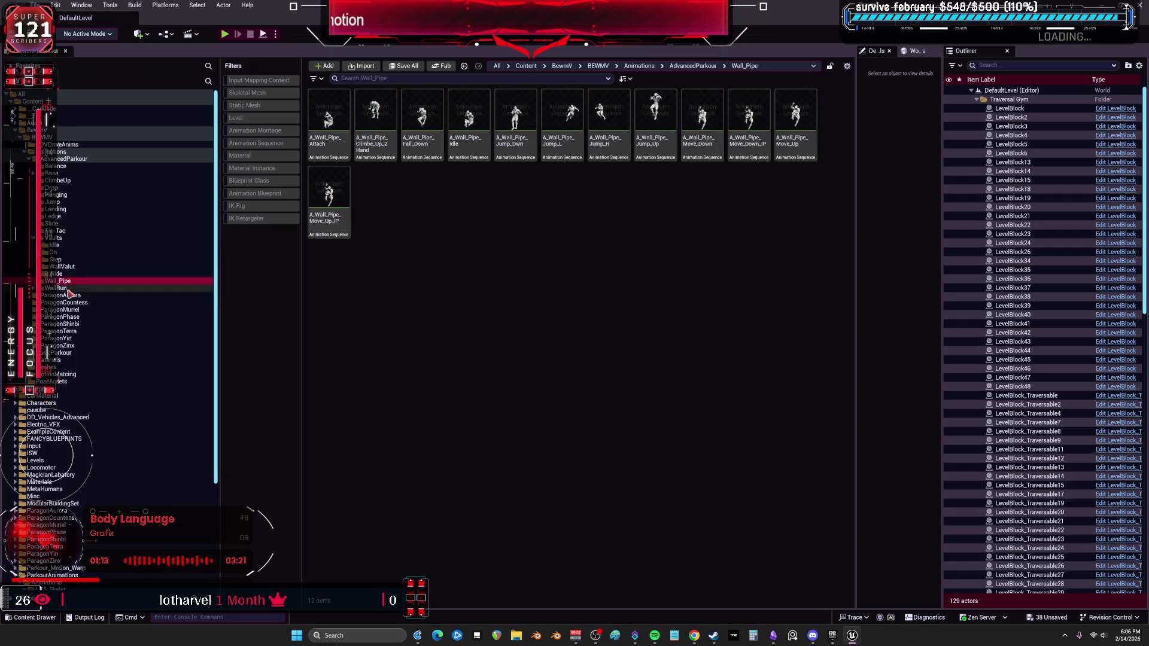
{"action": "left_click", "coordinate": [66, 288]}
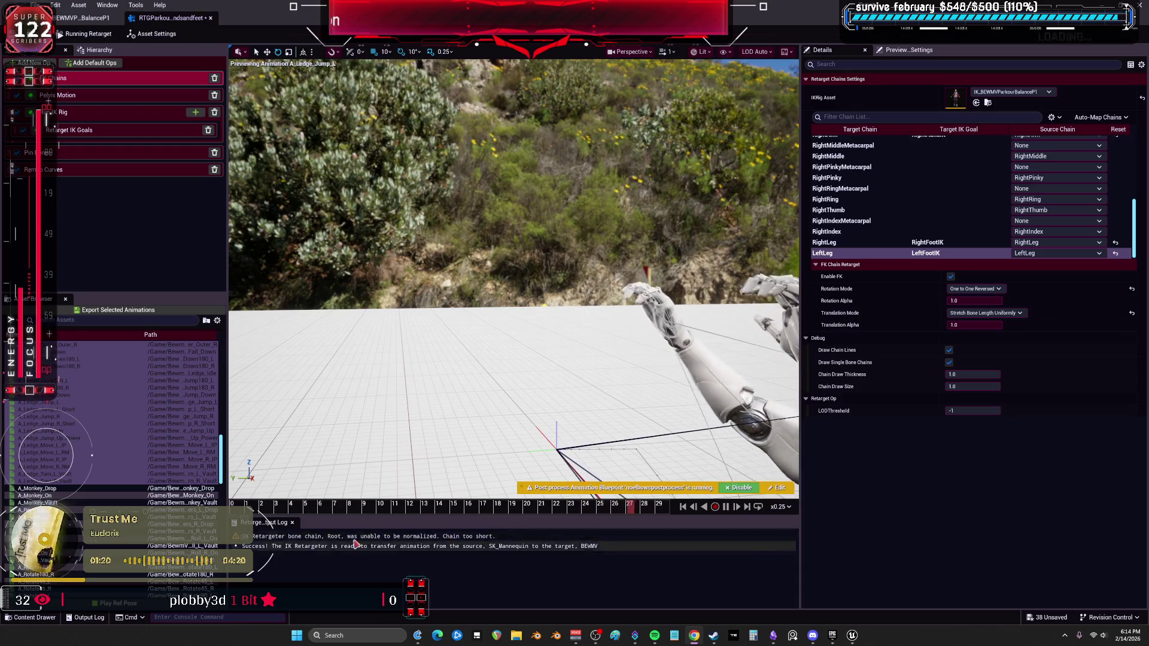
Scroll back up the retargeter's Asset Browser list
{"action": "scroll", "coordinate": [111, 466], "scroll_direction": "up", "scroll_amount": 5}
Preview A_AccurJump_Finish, then A_AccurJump_Start, on the BEWMV character
{"action": "scroll", "coordinate": [111, 465], "scroll_direction": "up", "scroll_amount": 10}
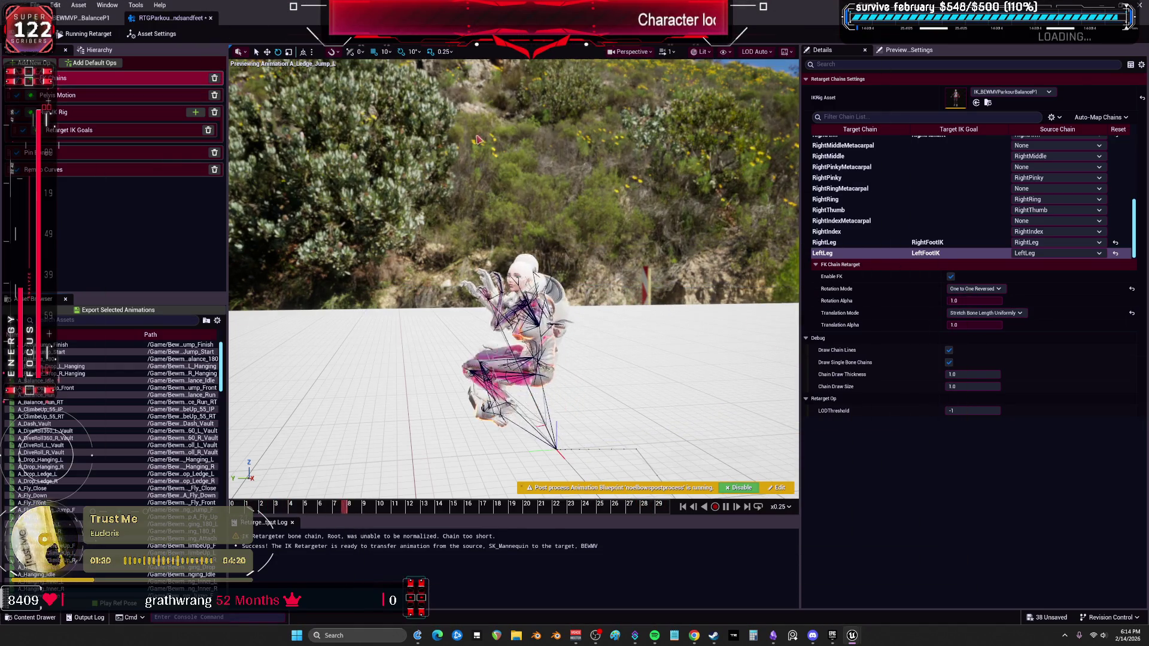
{"action": "left_click", "coordinate": [74, 346]}
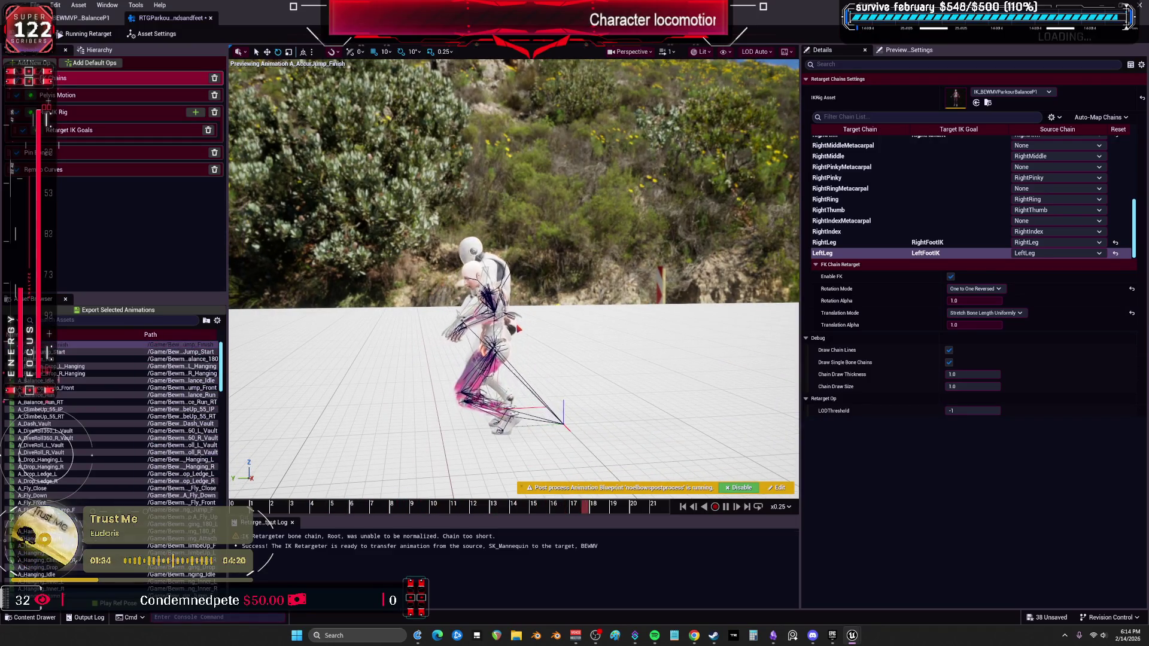
{"action": "left_click", "coordinate": [203, 352]}
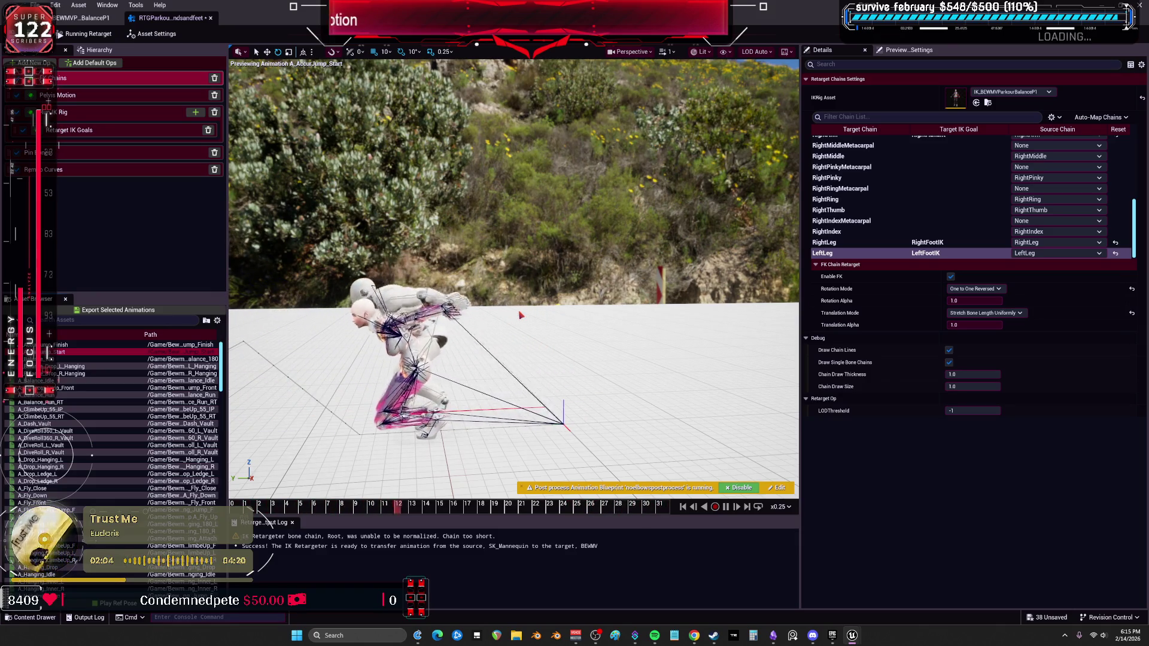
Move the retargeter window aside and save all modified assets
{"action": "key", "text": "super+Down"}
{"action": "left_click_drag", "start_coordinate": [735, 459], "coordinate": [594, 138]}
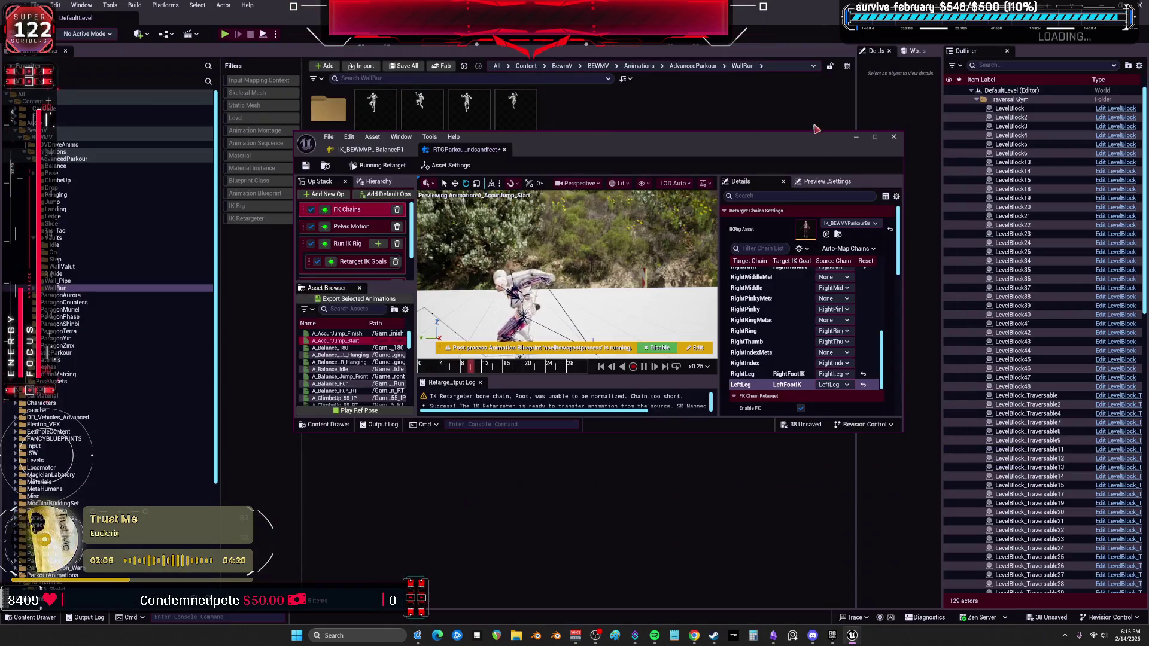
{"action": "left_click", "coordinate": [37, 5]}
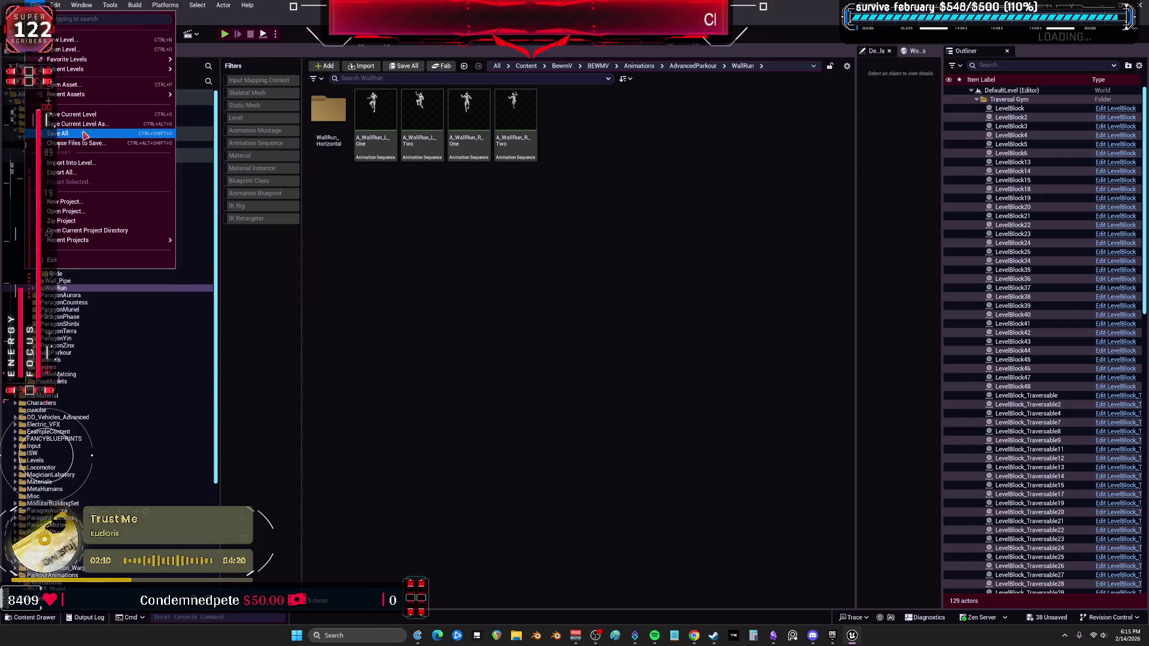
{"action": "left_click", "coordinate": [60, 134]}
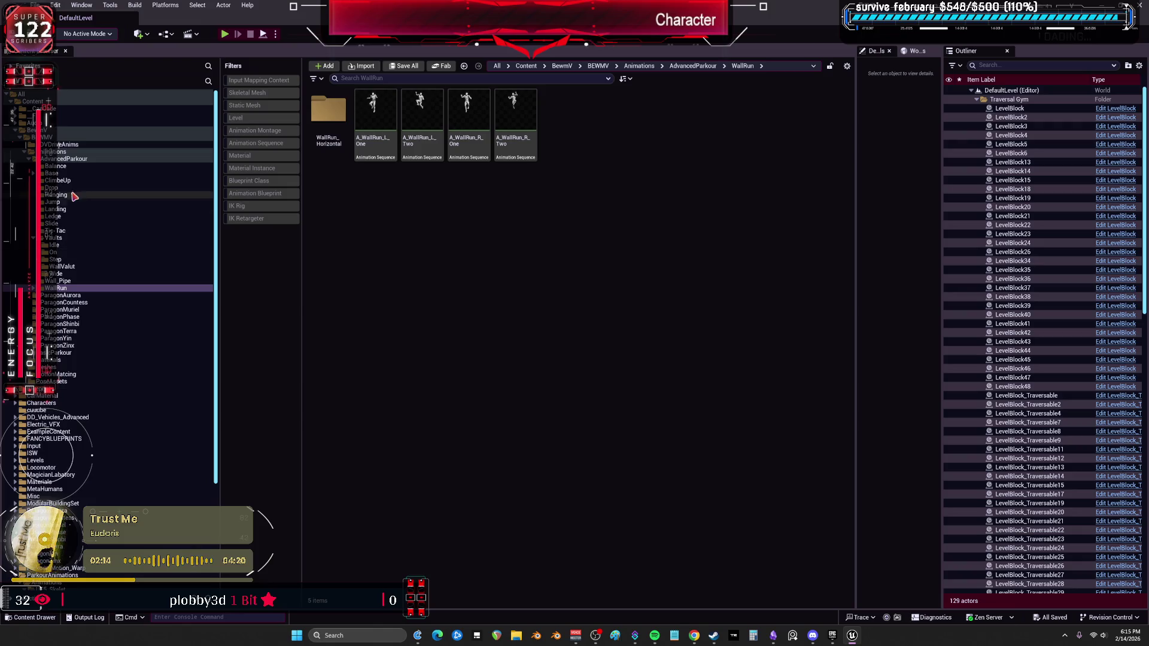
Browse Base, Drop, Hanging and Jump, then select the IK_BEWMV rig and RTGParkourBalanceB1 in Balance
{"action": "left_click", "coordinate": [62, 166]}
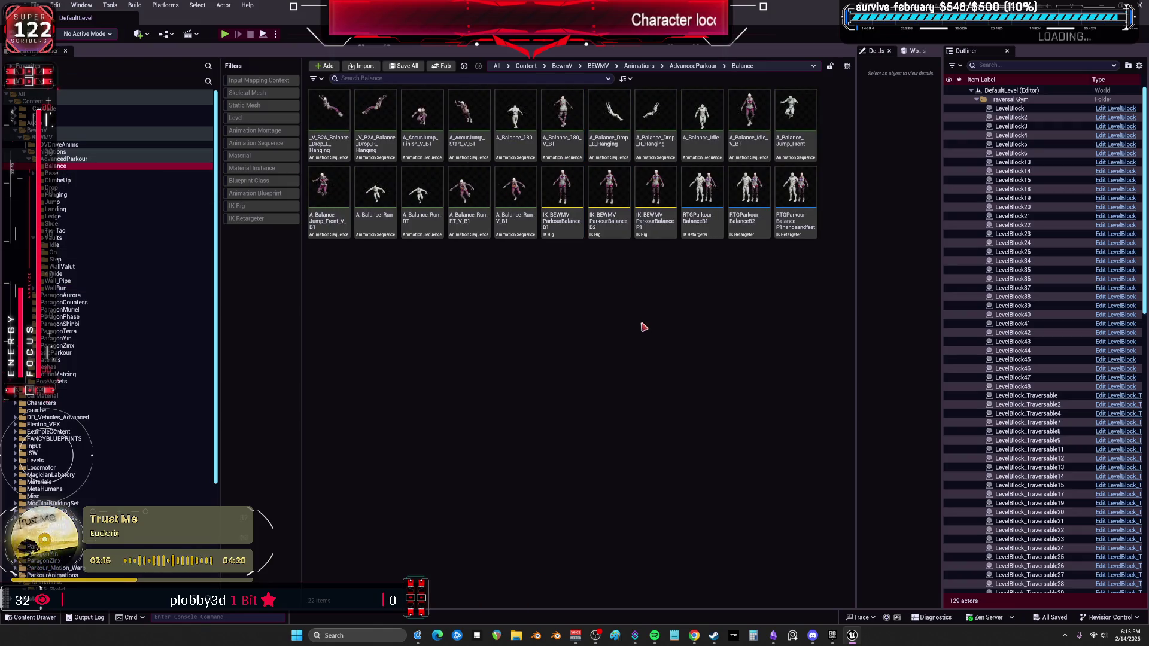
{"action": "left_click", "coordinate": [55, 173]}
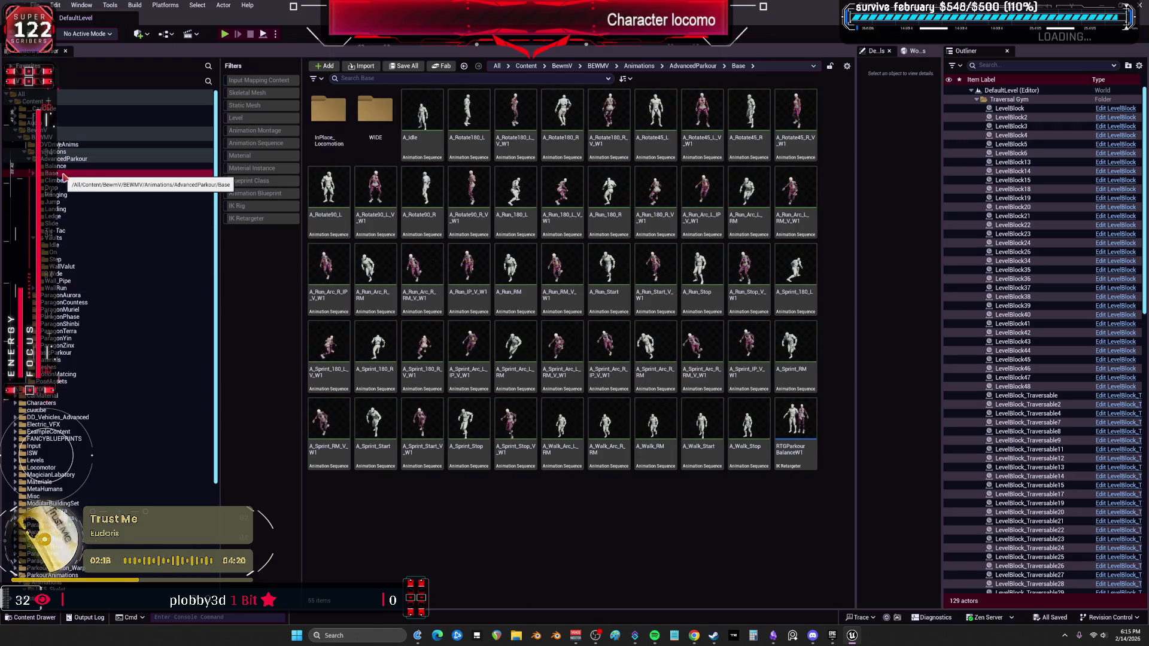
{"action": "left_click", "coordinate": [66, 188]}
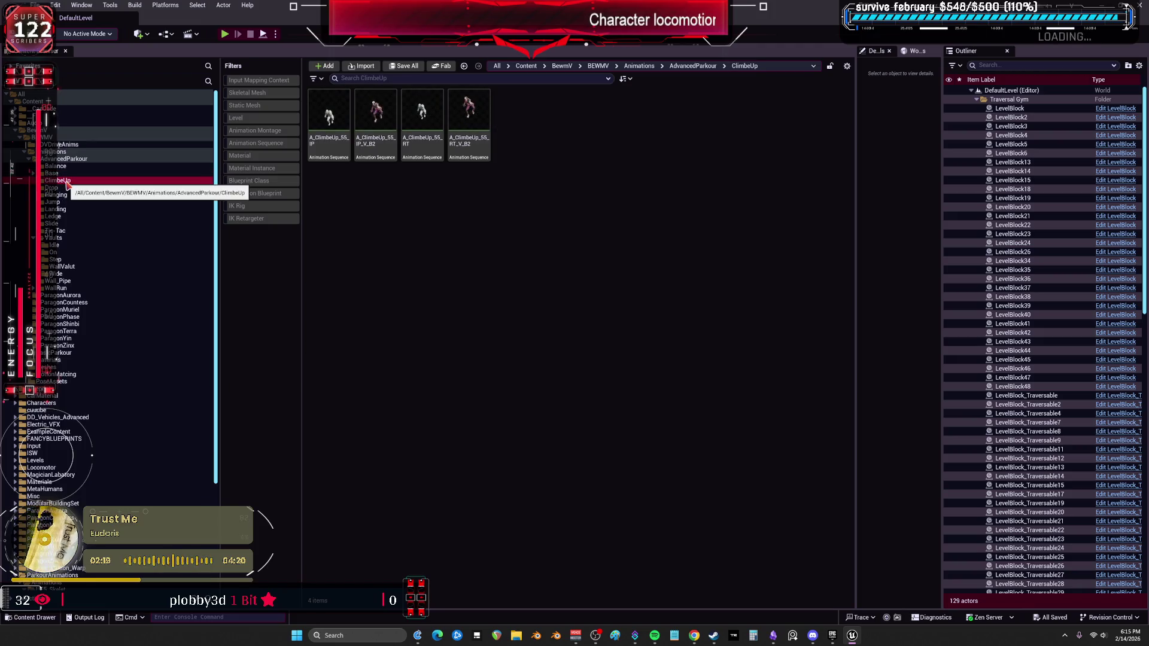
{"action": "left_click", "coordinate": [65, 195]}
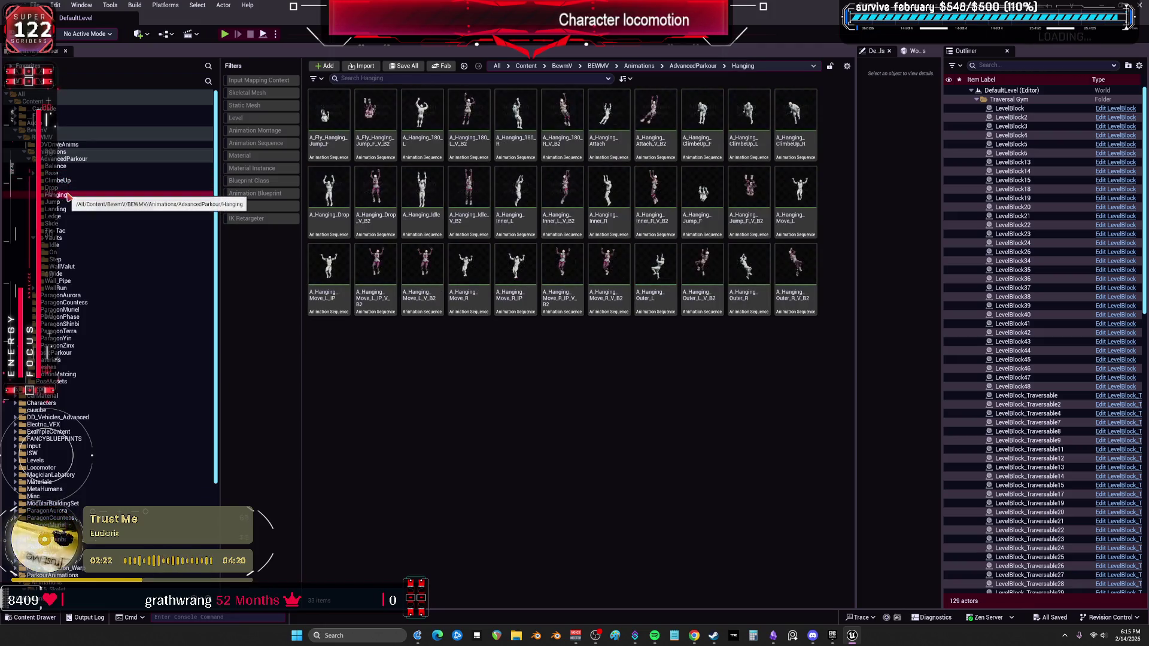
{"action": "left_click", "coordinate": [67, 203]}
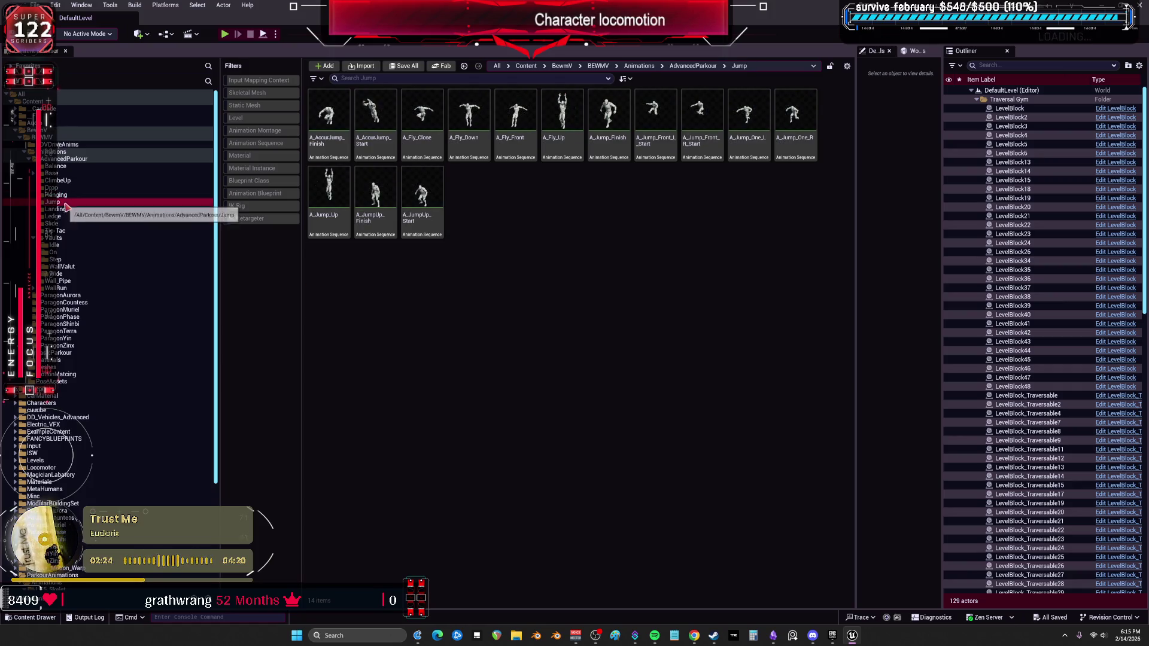
{"action": "left_click", "coordinate": [62, 168]}
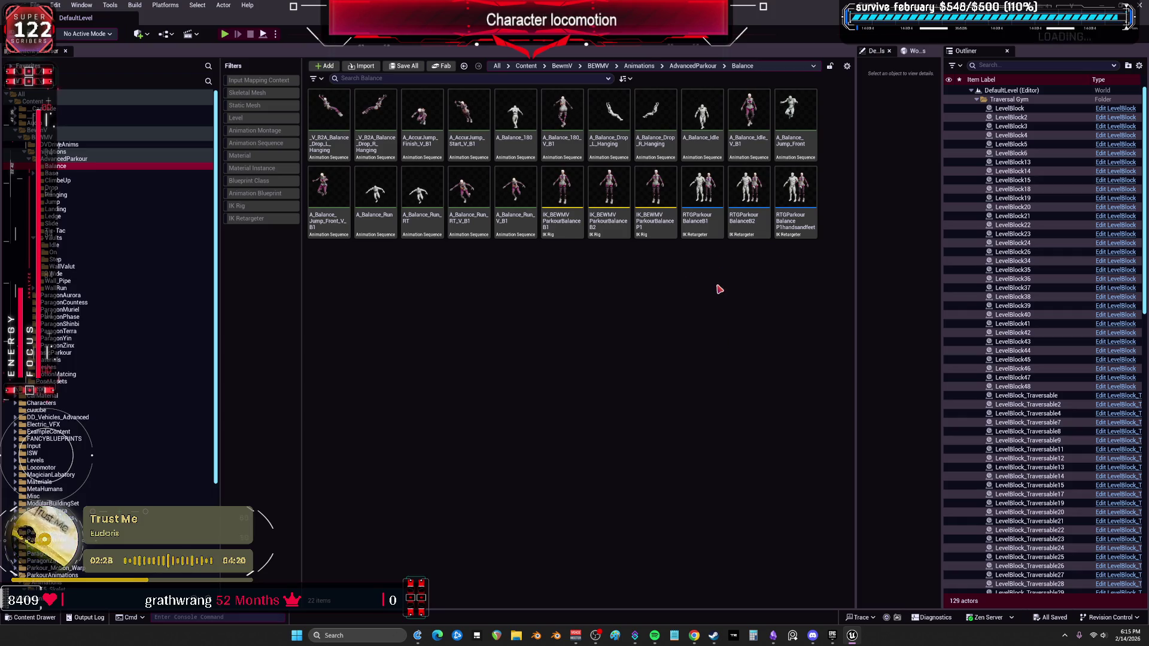
{"action": "left_click", "coordinate": [708, 238]}
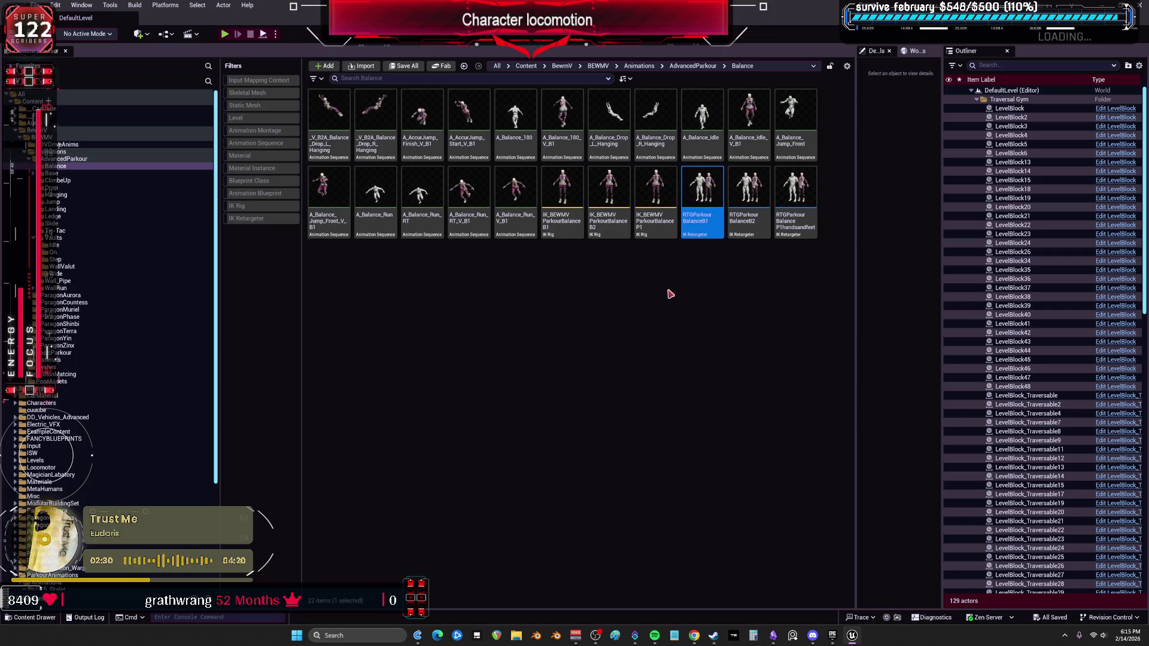
{"action": "left_click", "coordinate": [85, 189]}
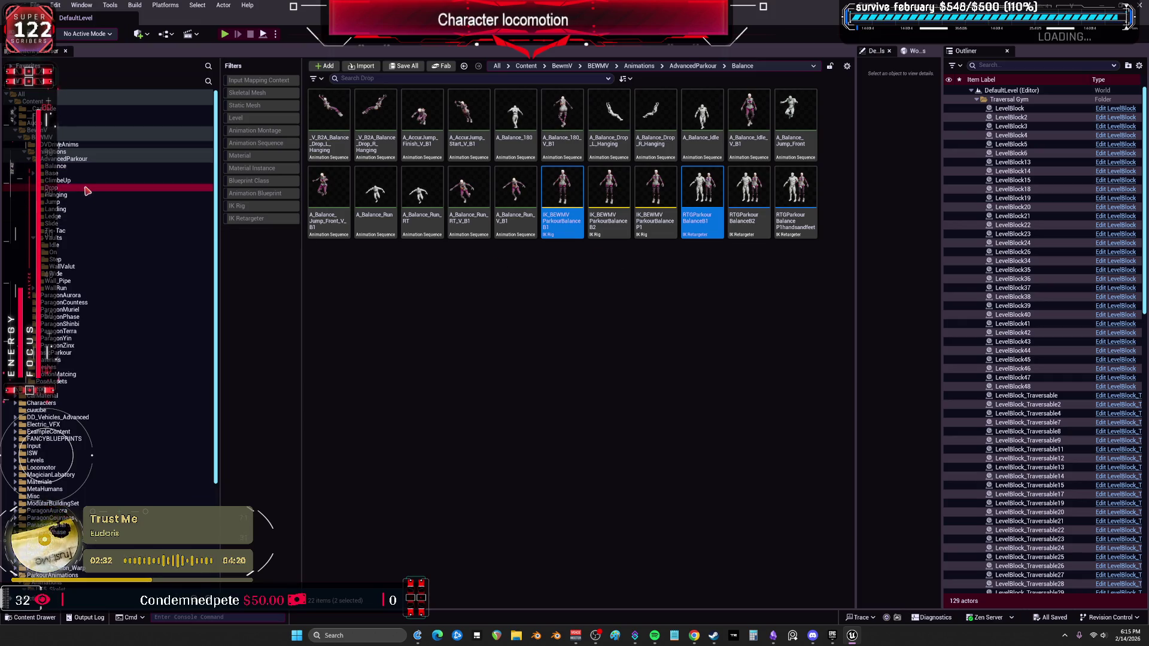
Copy both assets into the Jump folder and rename the retargeter copy RTGParkourBalanceJ1
{"action": "left_click", "coordinate": [65, 195]}
{"action": "left_click", "coordinate": [70, 203]}
{"action": "key", "text": "ctrl+v"}
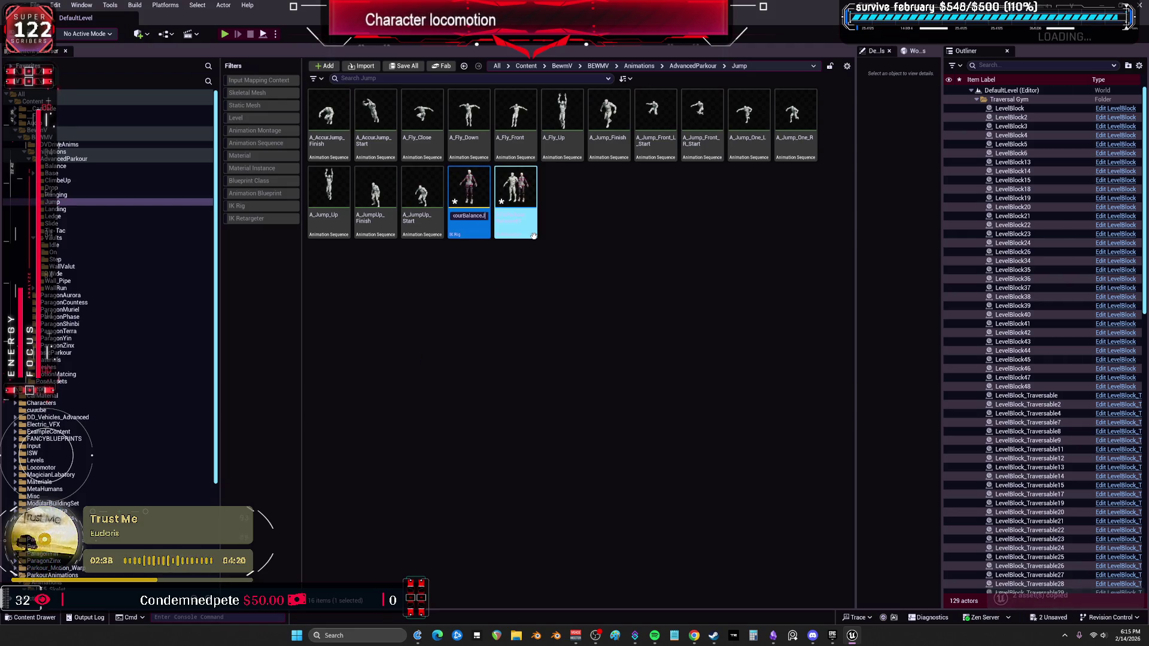
{"action": "left_click", "coordinate": [512, 225]}
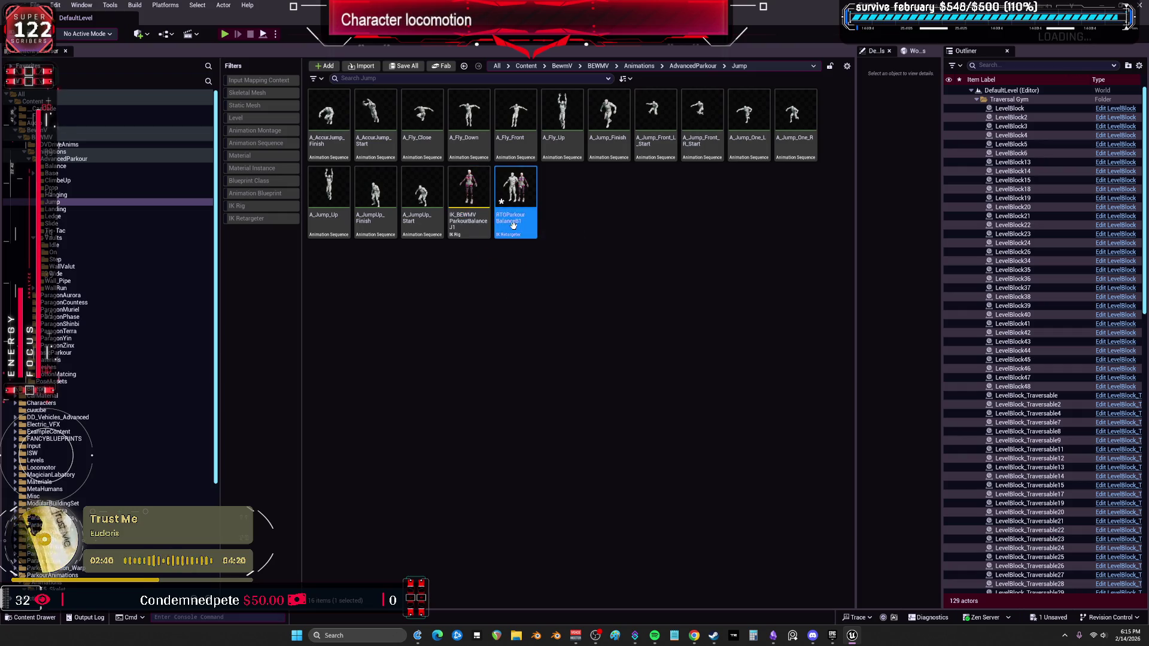
{"action": "key", "text": "Return"}
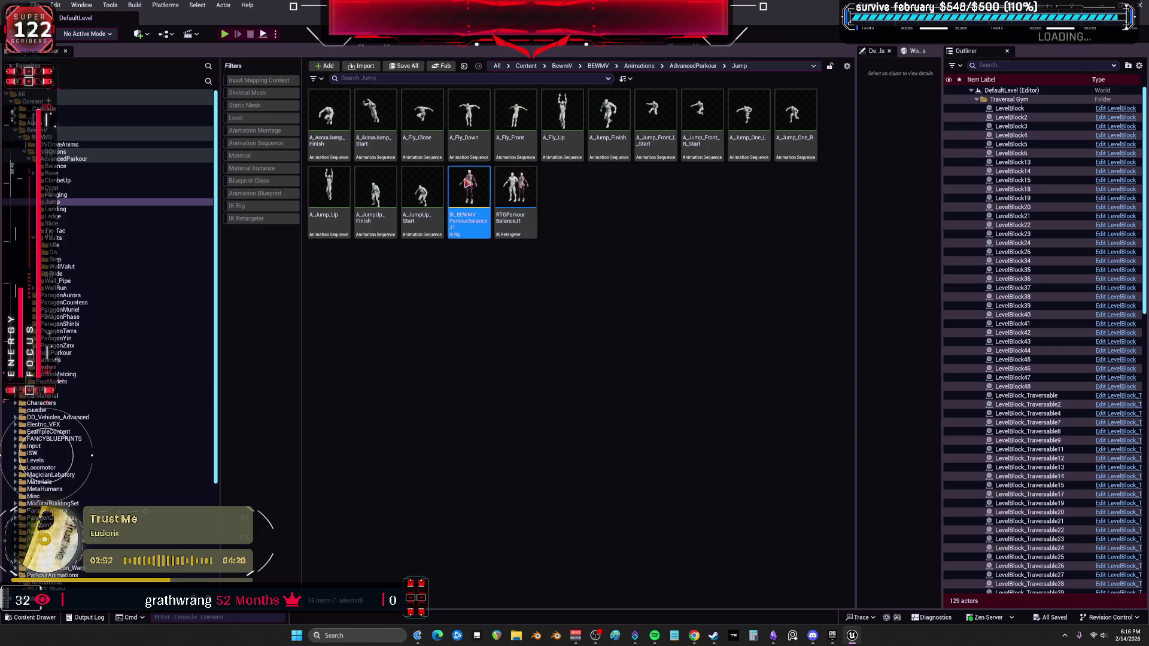
Open the J1 IK rig and retargeter, setting Default Target IK Rig to IK_BEWMVParkourBalanceJ1
{"action": "double_click", "coordinate": [468, 183]}
{"action": "left_click", "coordinate": [511, 199]}
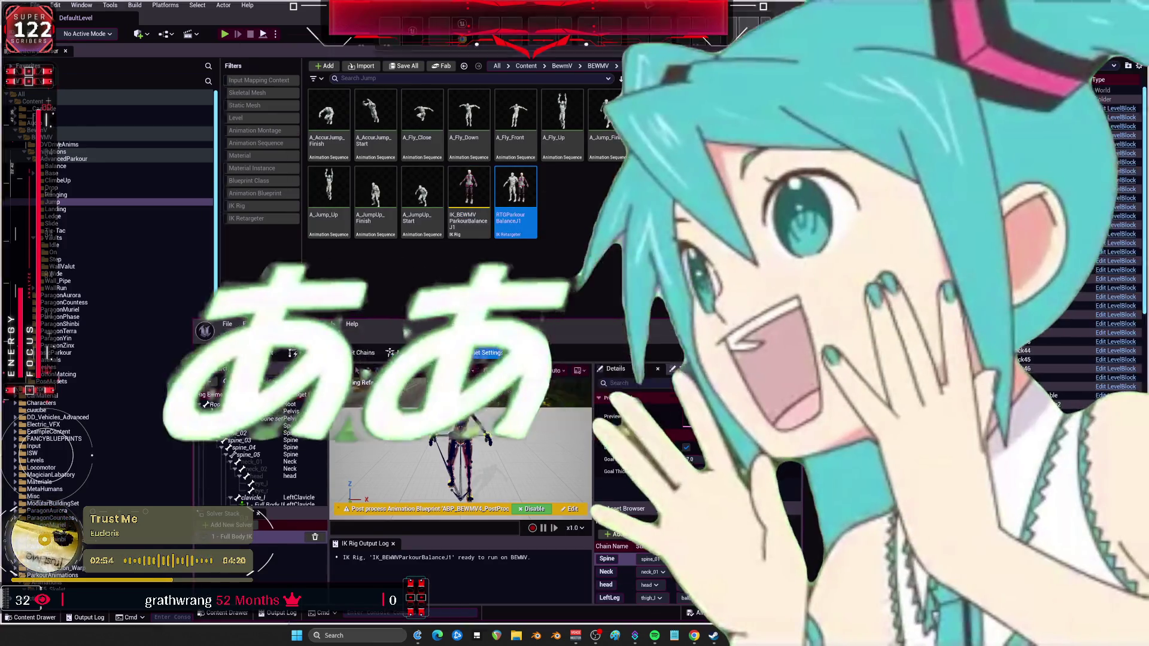
{"action": "left_click", "coordinate": [774, 324]}
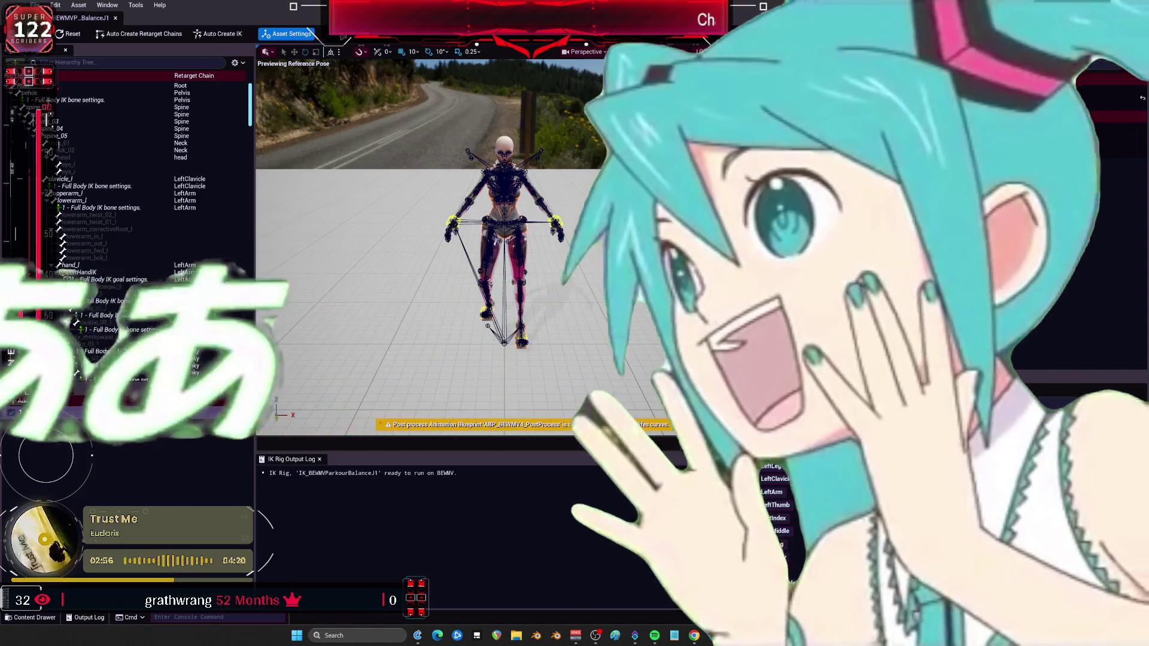
{"action": "left_click_drag", "start_coordinate": [438, 6], "coordinate": [468, 280]}
{"action": "double_click", "coordinate": [519, 199]}
{"action": "left_click", "coordinate": [458, 216]}
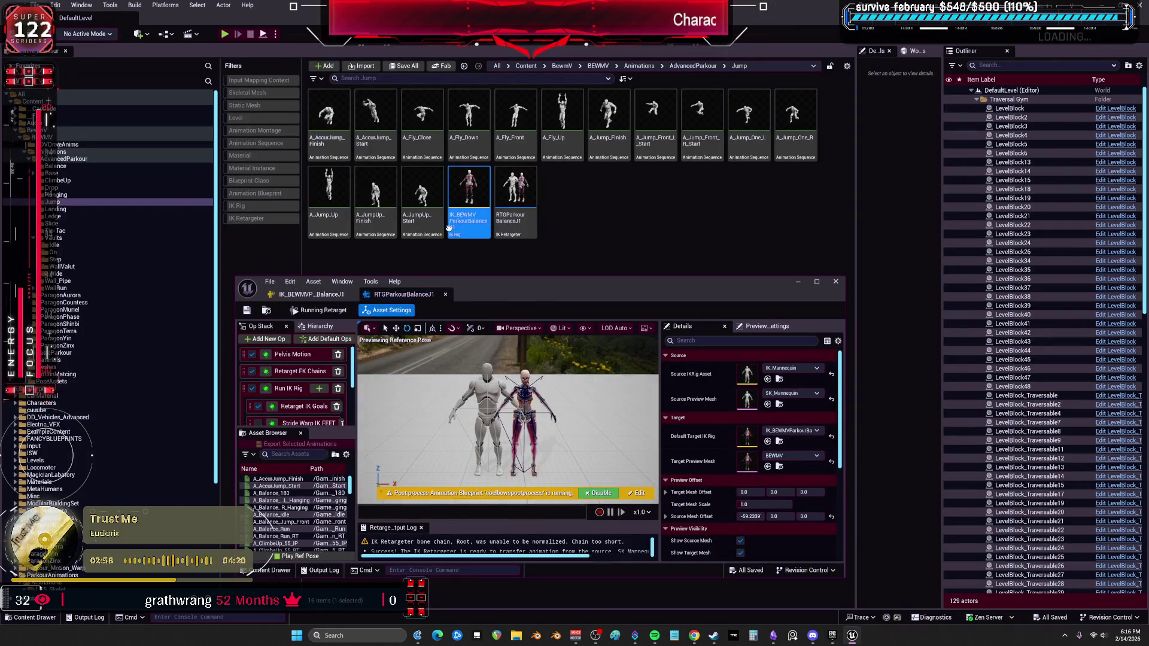
{"action": "double_click", "coordinate": [491, 303]}
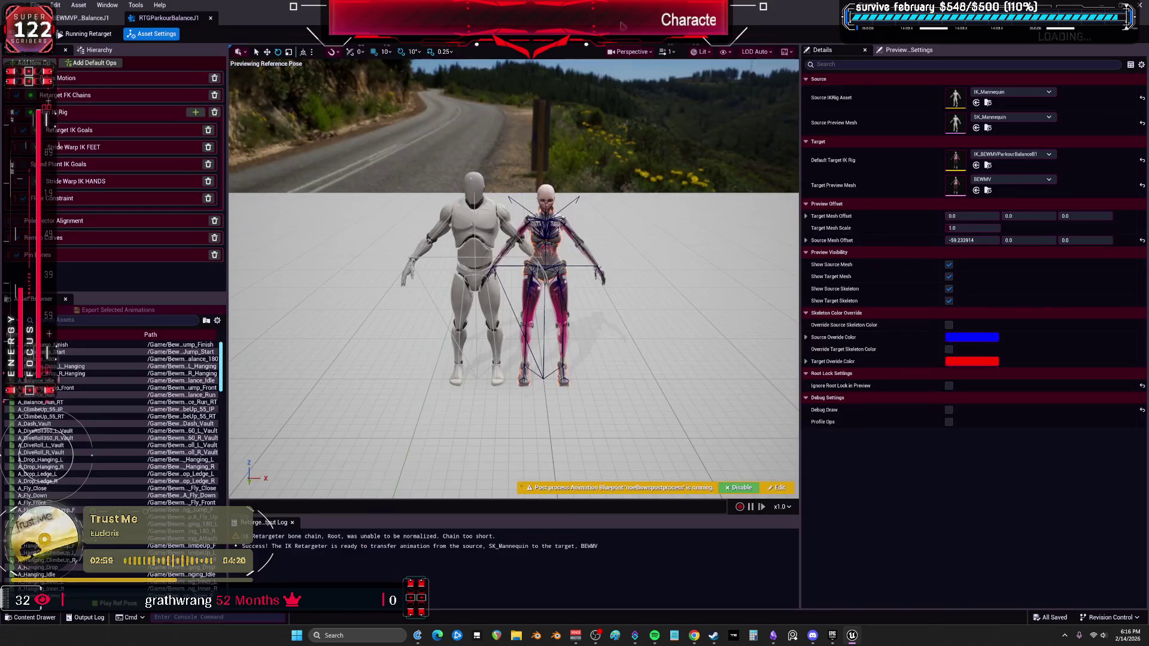
{"action": "left_click", "coordinate": [976, 166]}
{"action": "left_click", "coordinate": [615, 329]}
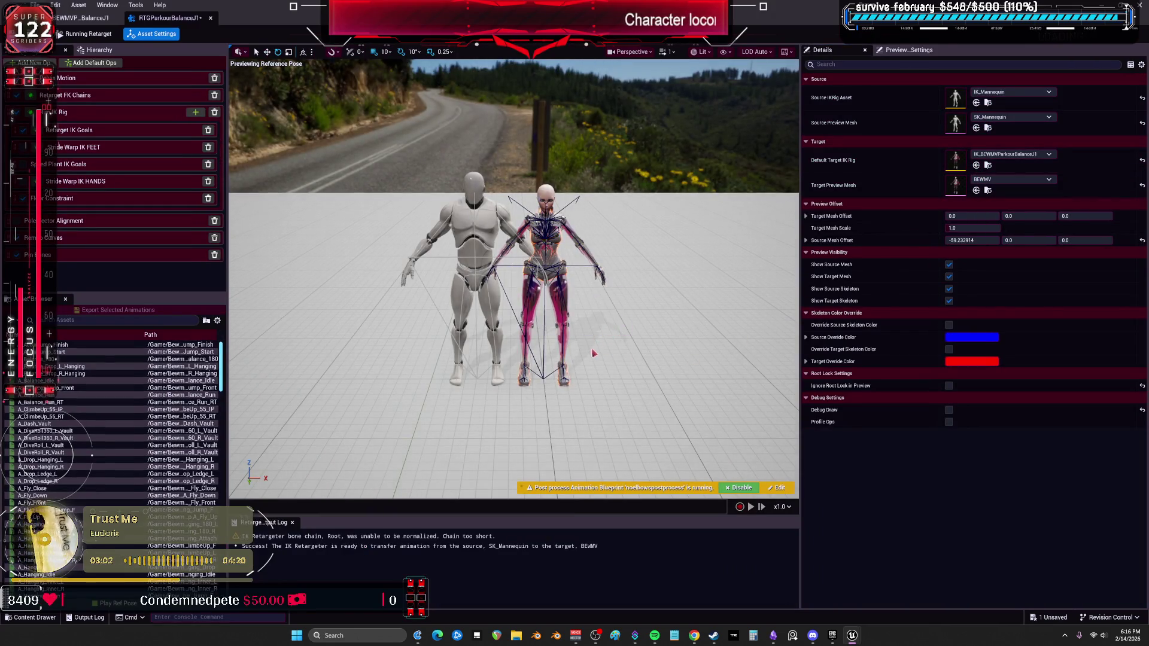
Preview the A_AccuJump_Finish animation in the full-screen retargeter
{"action": "double_click", "coordinate": [269, 18]}
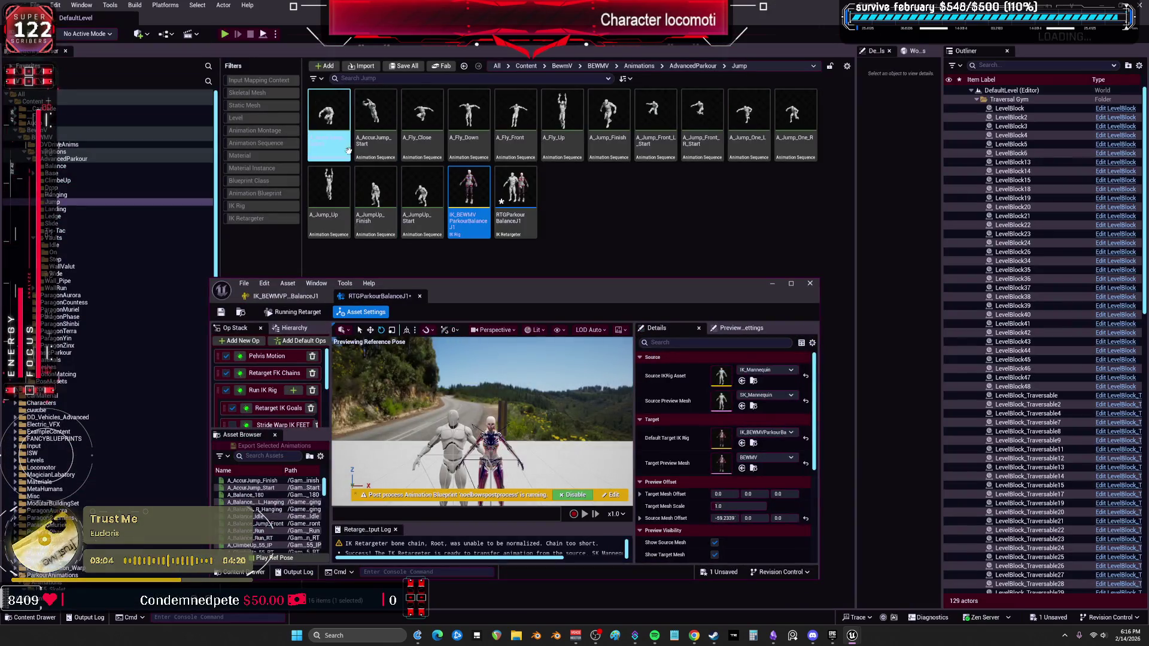
{"action": "double_click", "coordinate": [464, 299]}
{"action": "left_click", "coordinate": [70, 345]}
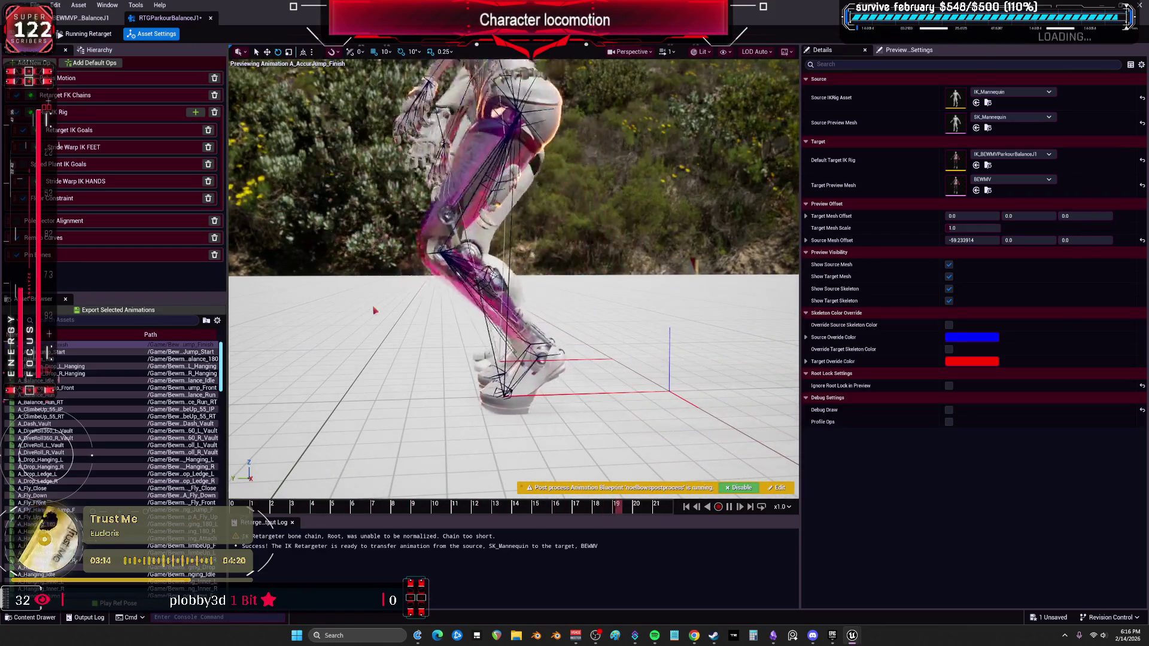
Review the FK chain settings for the LeftClavicle, RightLeg and LeftLeg chains
{"action": "left_click", "coordinate": [105, 97]}
{"action": "left_click", "coordinate": [868, 185]}
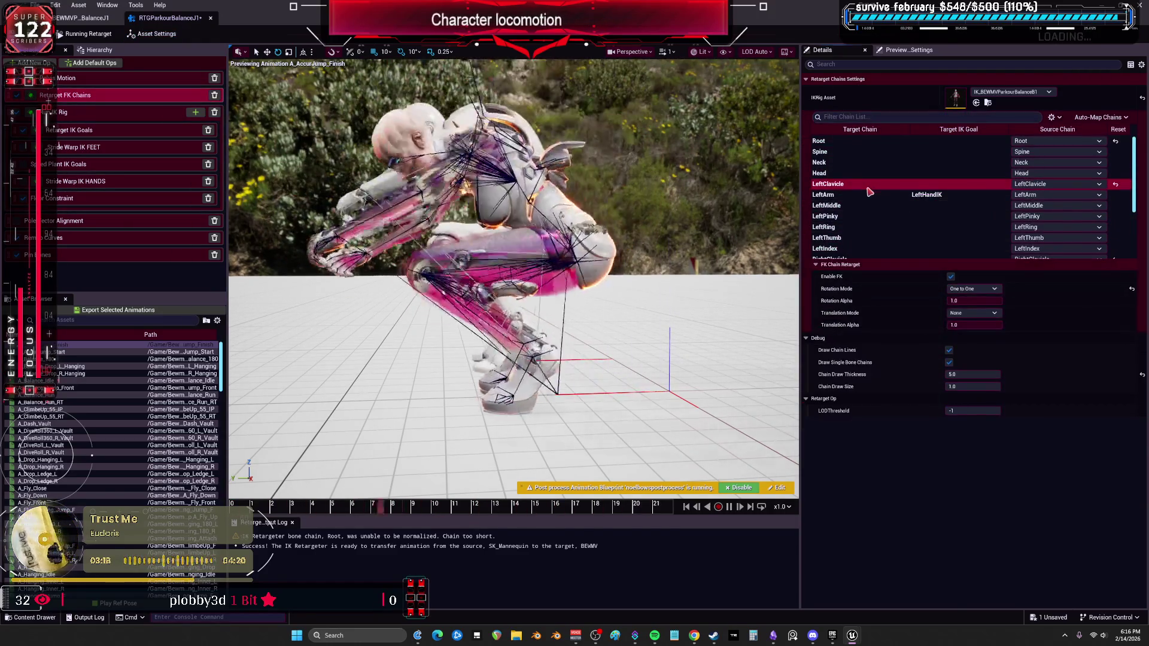
{"action": "scroll", "coordinate": [868, 216], "scroll_direction": "down", "scroll_amount": 3}
{"action": "left_click", "coordinate": [869, 244]}
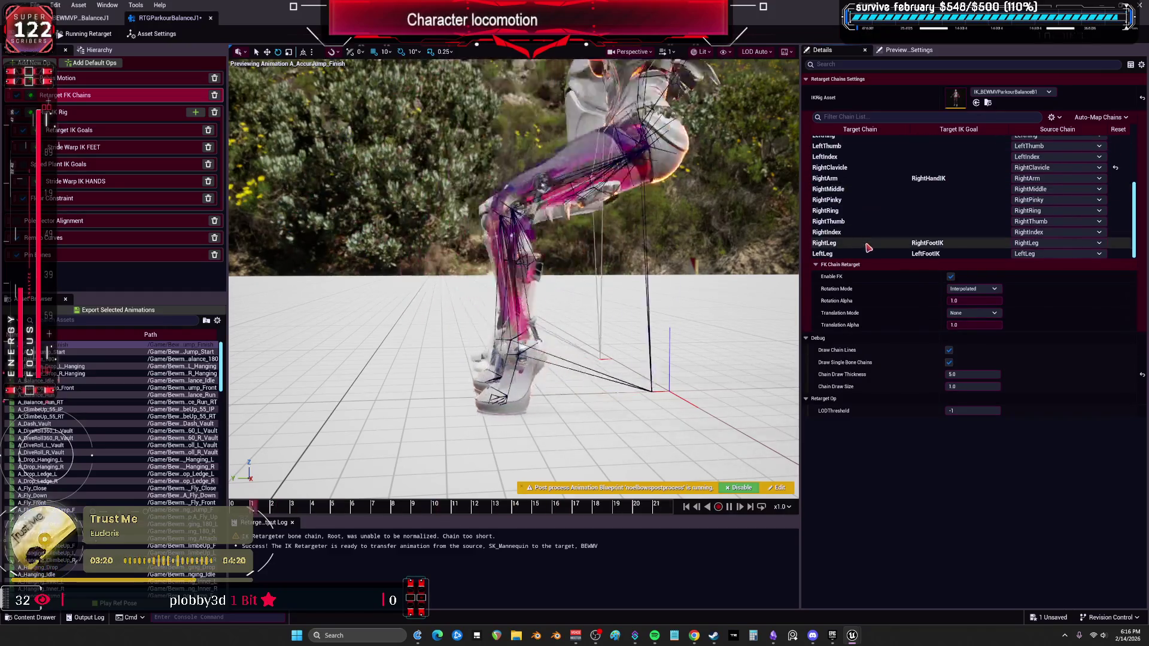
{"action": "left_click", "coordinate": [868, 254]}
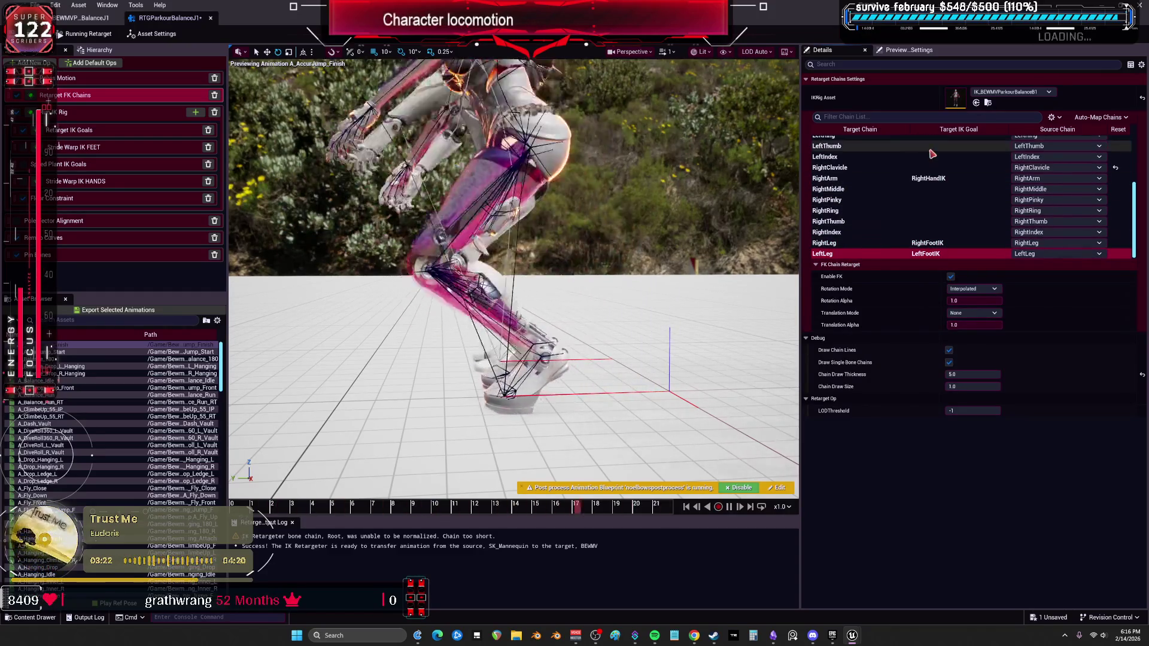
Look over Pelvis Motion and IK Rig ops, then the LeftArm, RightLeg and LeftLeg goal settings
{"action": "left_click", "coordinate": [108, 81]}
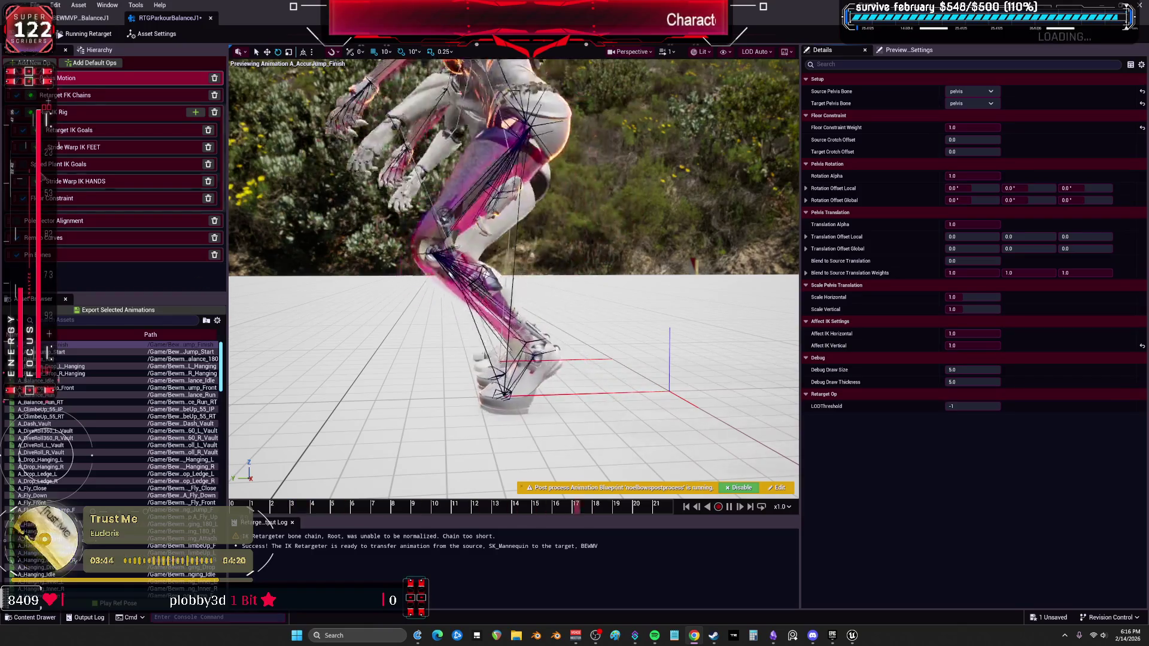
{"action": "left_click", "coordinate": [69, 112]}
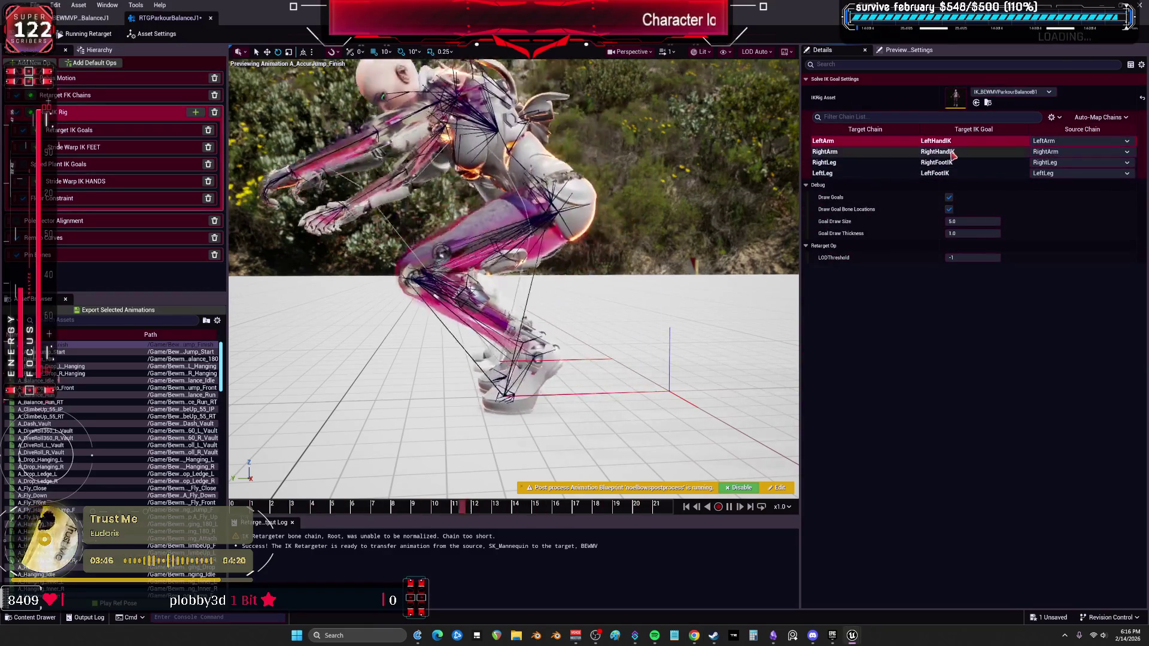
{"action": "left_click", "coordinate": [935, 175]}
{"action": "left_click", "coordinate": [66, 131]}
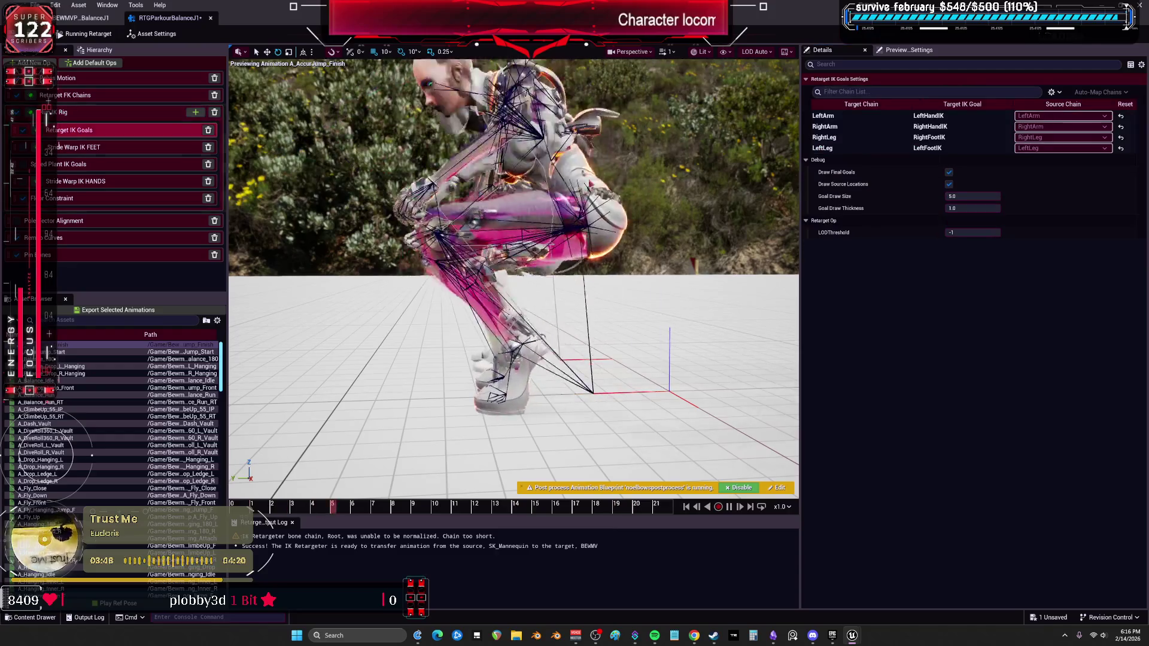
{"action": "left_click", "coordinate": [859, 117]}
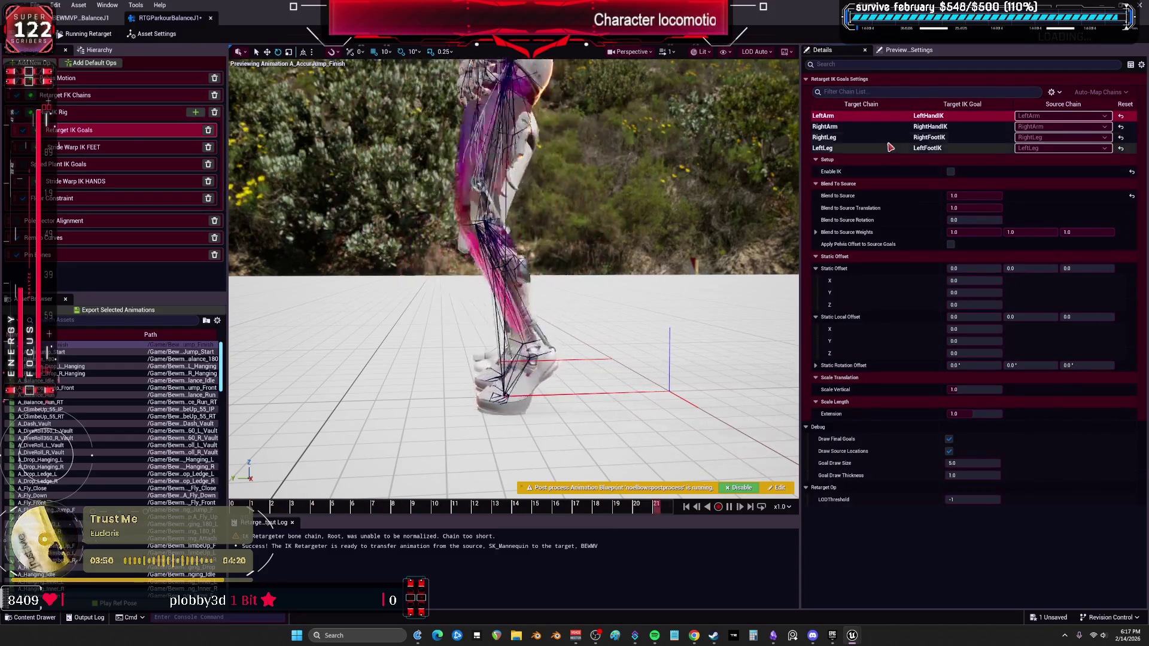
{"action": "left_click", "coordinate": [877, 139]}
{"action": "left_click", "coordinate": [877, 149]}
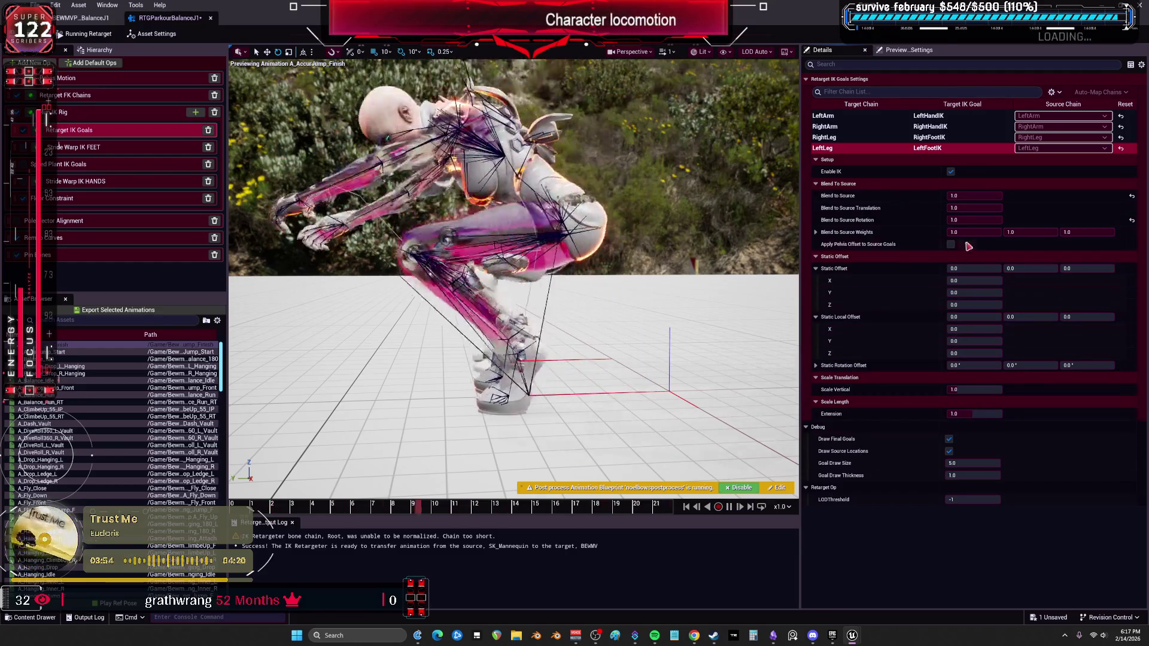
Compare the IK goal settings across the RightLeg, RightArm, LeftArm and LeftLeg goals
{"action": "left_click", "coordinate": [871, 137]}
{"action": "left_click", "coordinate": [869, 127]}
{"action": "left_click", "coordinate": [869, 116]}
{"action": "left_click", "coordinate": [868, 127]}
{"action": "left_click", "coordinate": [869, 138]}
{"action": "left_click", "coordinate": [870, 147]}
{"action": "left_click", "coordinate": [867, 137]}
{"action": "left_click", "coordinate": [862, 147]}
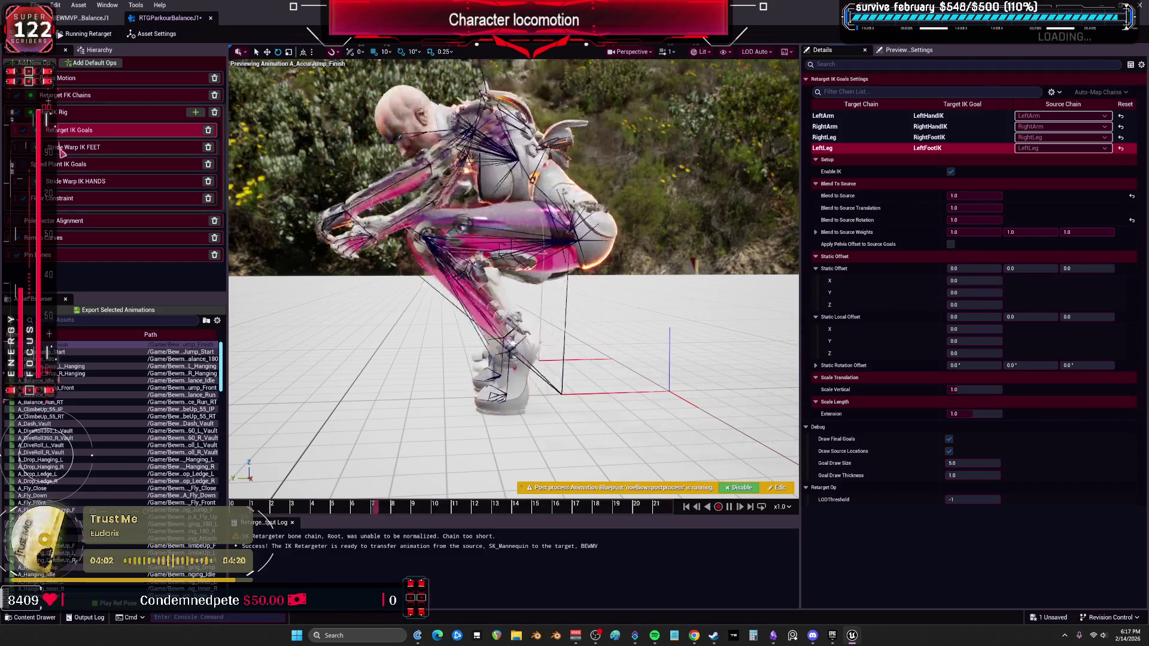
Revisit the IK Rig, FK Chains and Pelvis Motion op settings in the parkour retargeter
{"action": "left_click", "coordinate": [88, 112]}
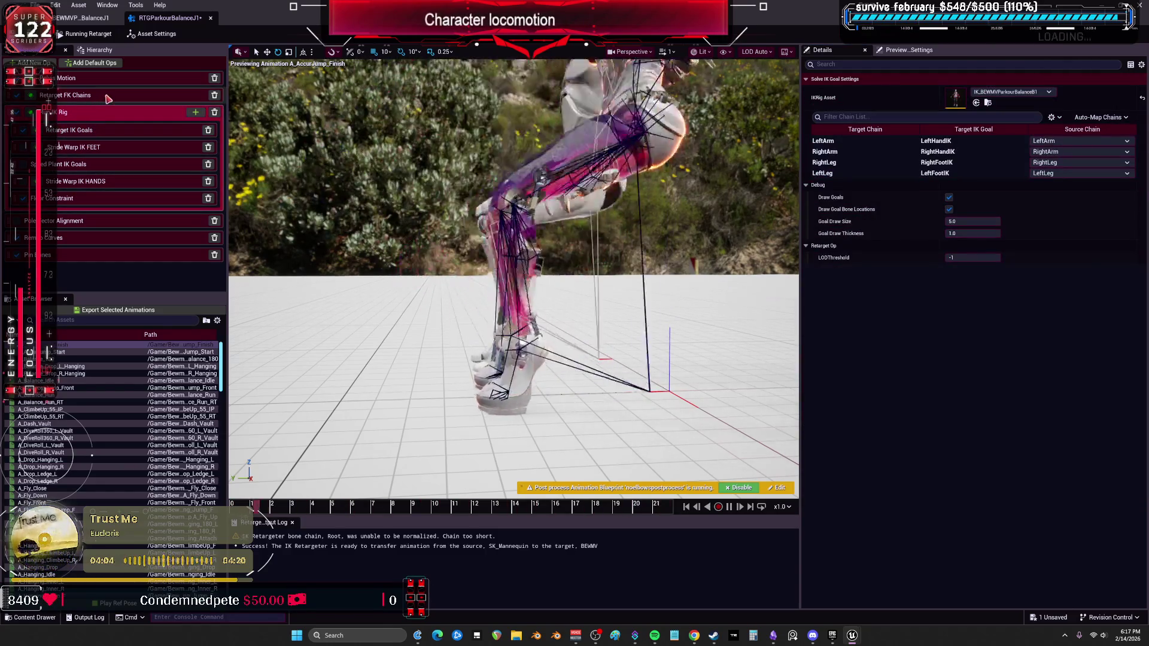
{"action": "left_click", "coordinate": [108, 96]}
{"action": "left_click", "coordinate": [113, 82]}
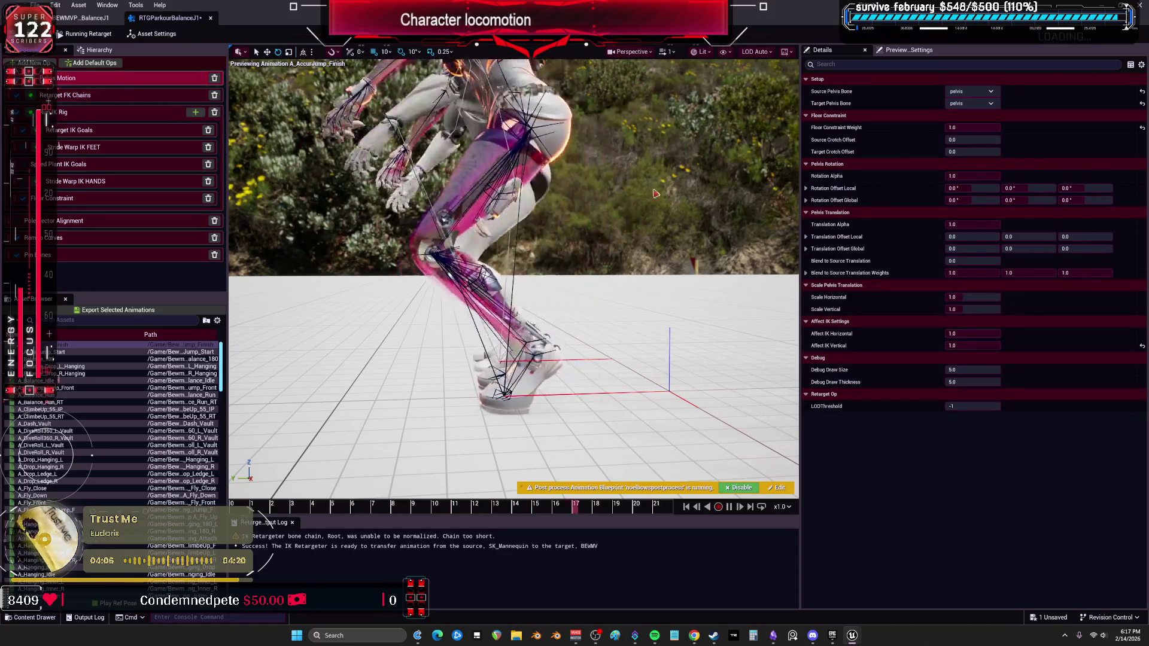
{"action": "left_click", "coordinate": [117, 91]}
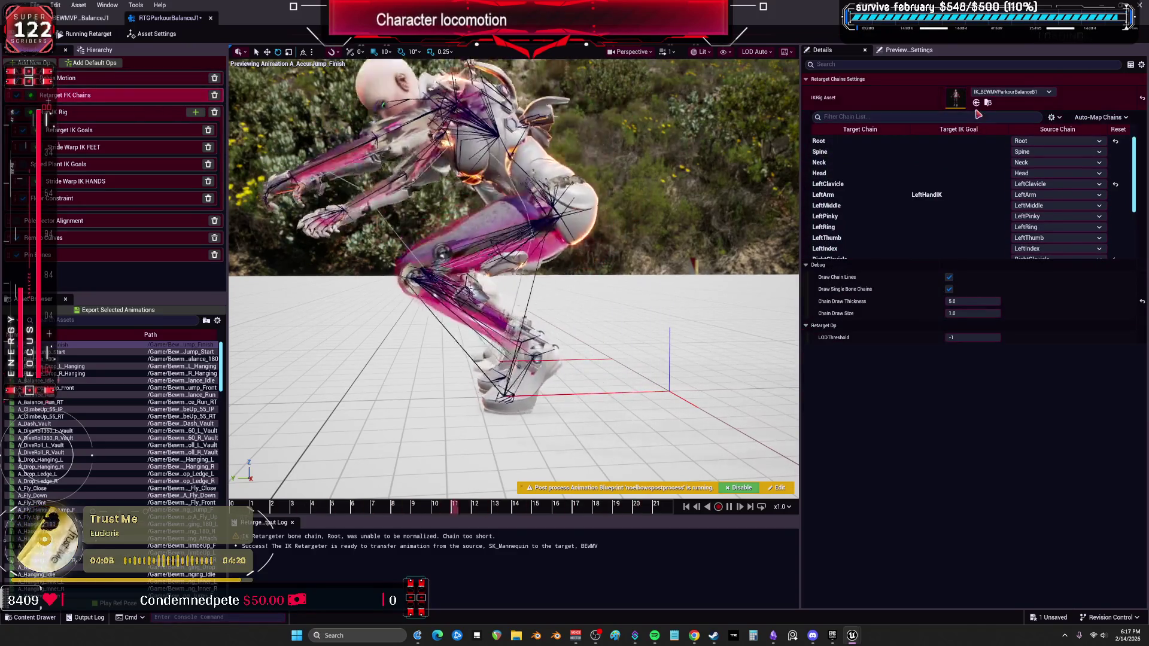
{"action": "left_click", "coordinate": [83, 18]}
{"action": "left_click", "coordinate": [170, 19]}
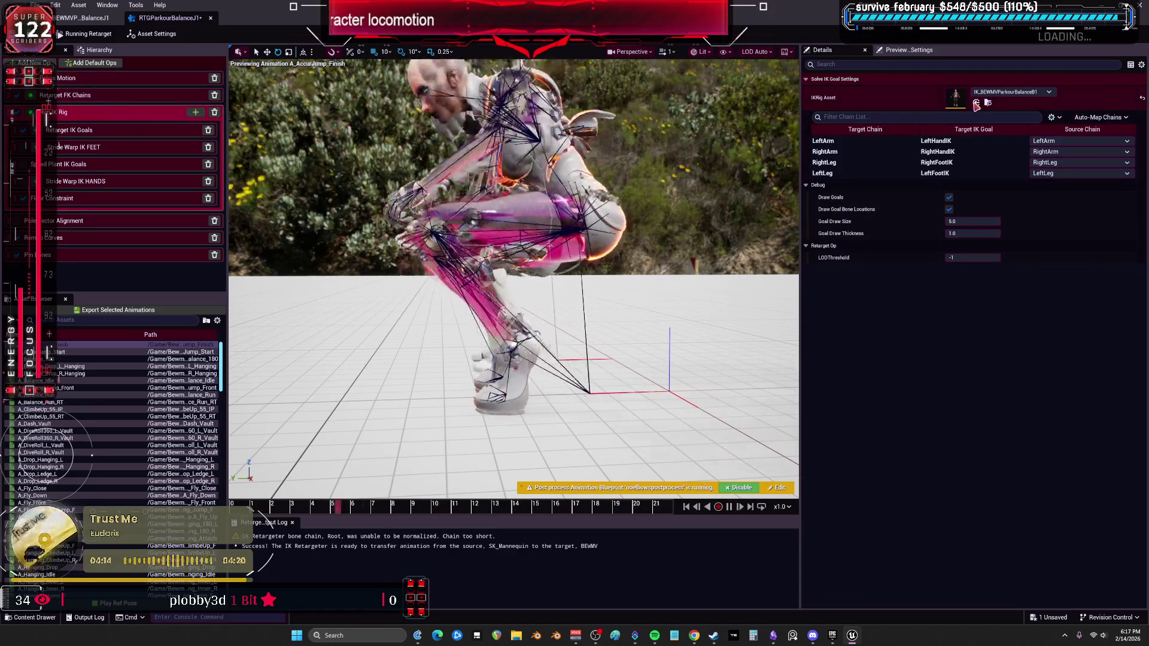
Check the IK Goals, Pole Vector and Pin Bones op settings, then open IK_BEWMVParkourBalanceJ1
{"action": "left_click", "coordinate": [114, 133]}
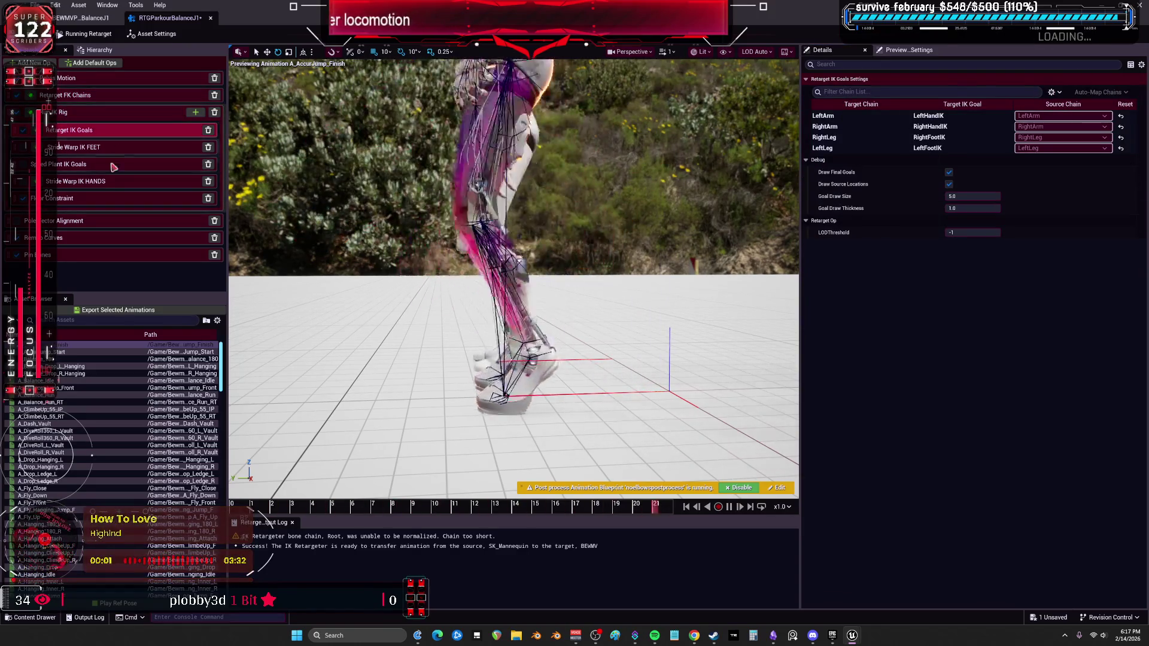
{"action": "left_click", "coordinate": [135, 221]}
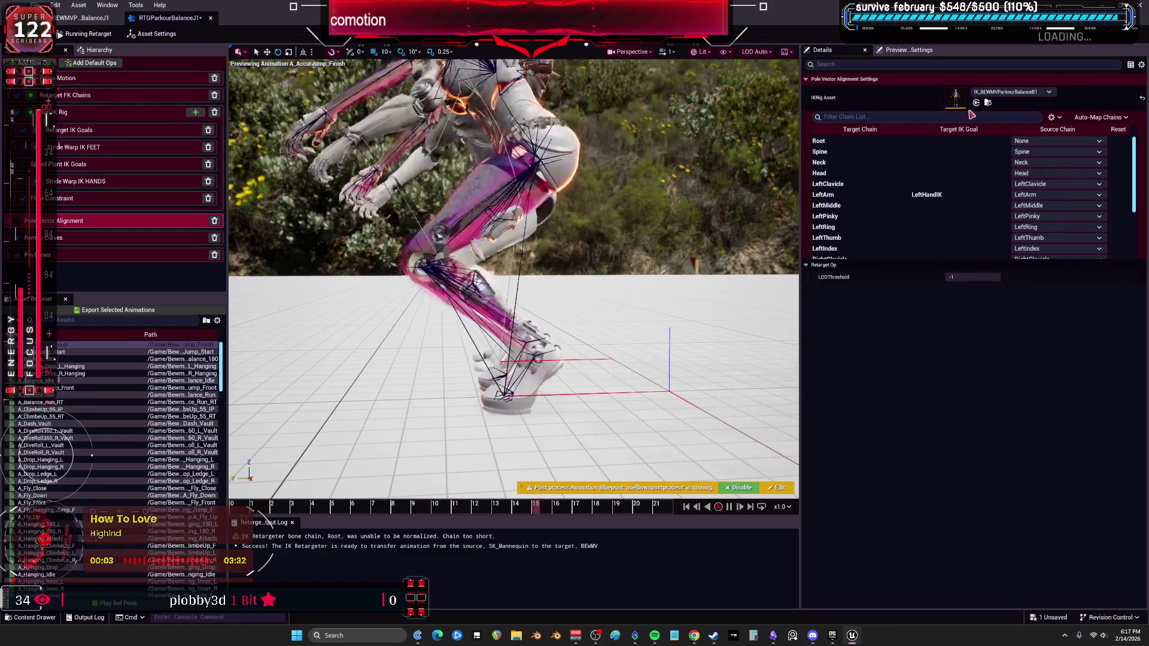
{"action": "left_click", "coordinate": [84, 256]}
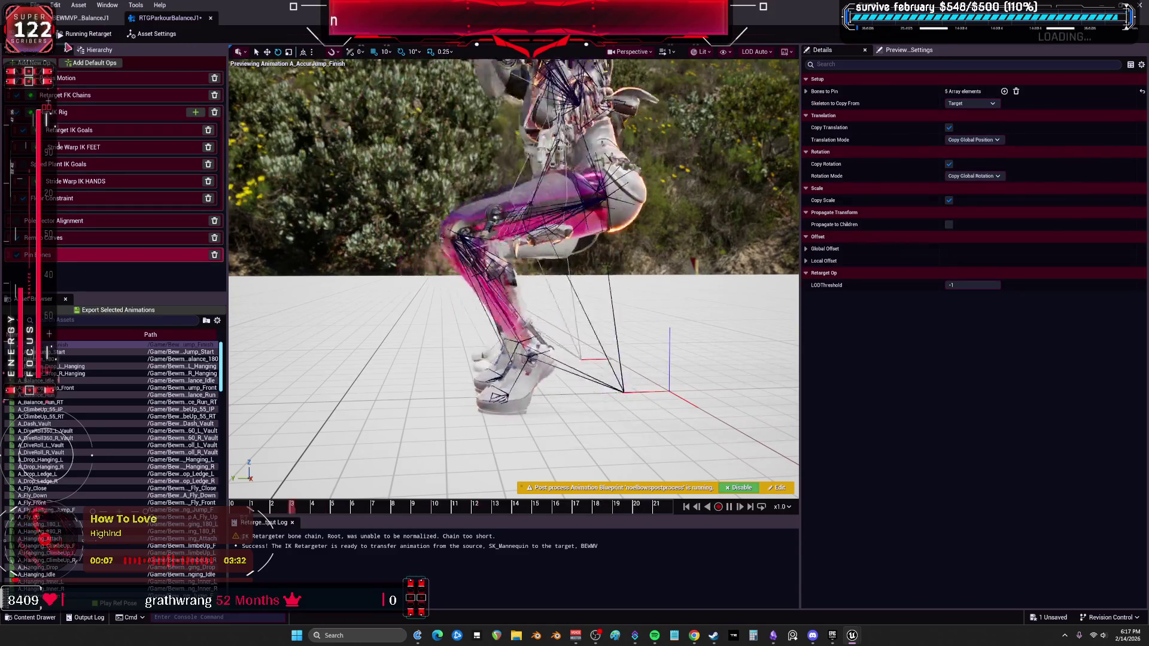
{"action": "left_click", "coordinate": [82, 19]}
Raise the foot_l full-body IK bone's stiffness to 1.0
{"action": "scroll", "coordinate": [105, 157], "scroll_direction": "down", "scroll_amount": 15}
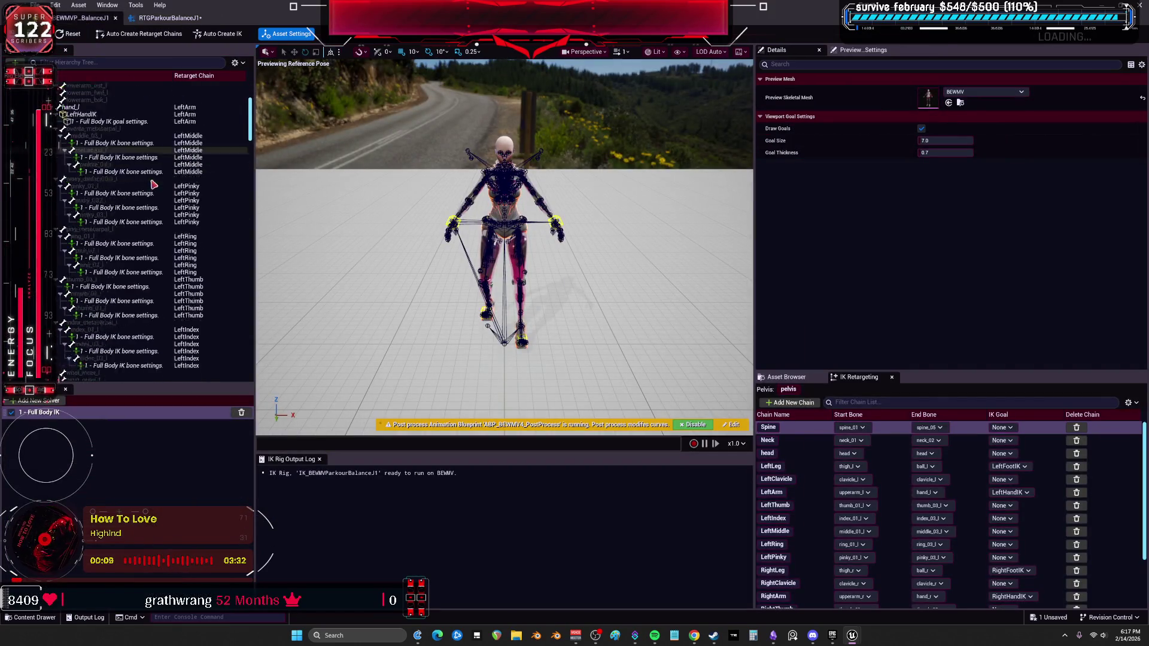
{"action": "left_click_drag", "start_coordinate": [250, 143], "coordinate": [239, 399]}
{"action": "scroll", "coordinate": [180, 299], "scroll_direction": "up", "scroll_amount": 2}
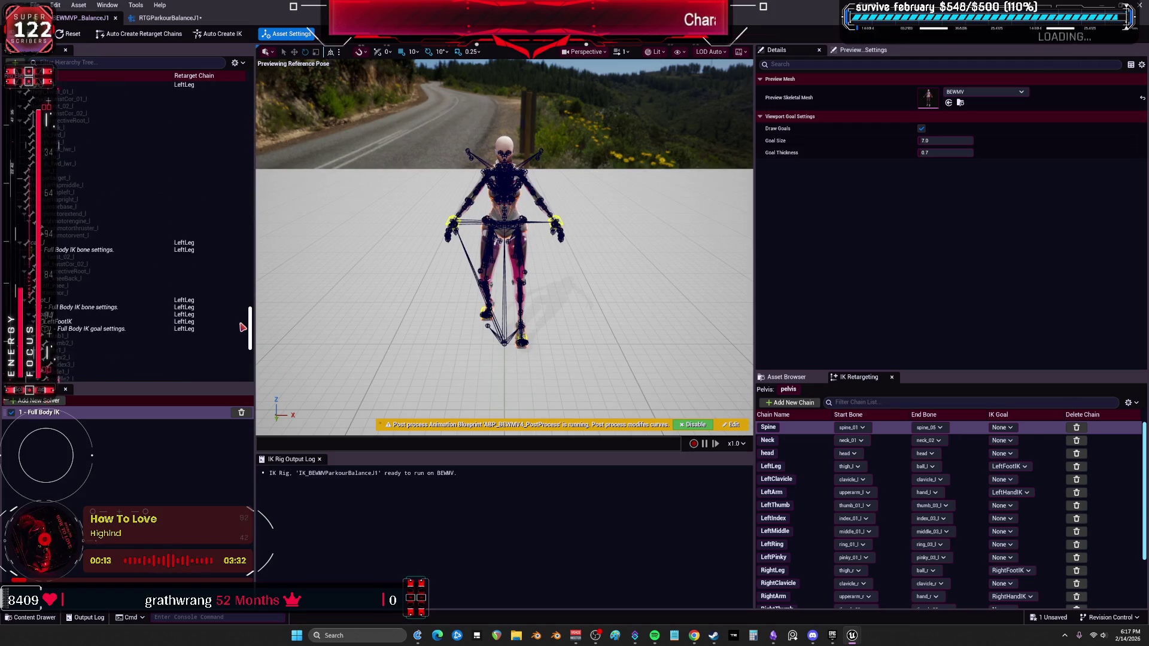
{"action": "left_click", "coordinate": [107, 320]}
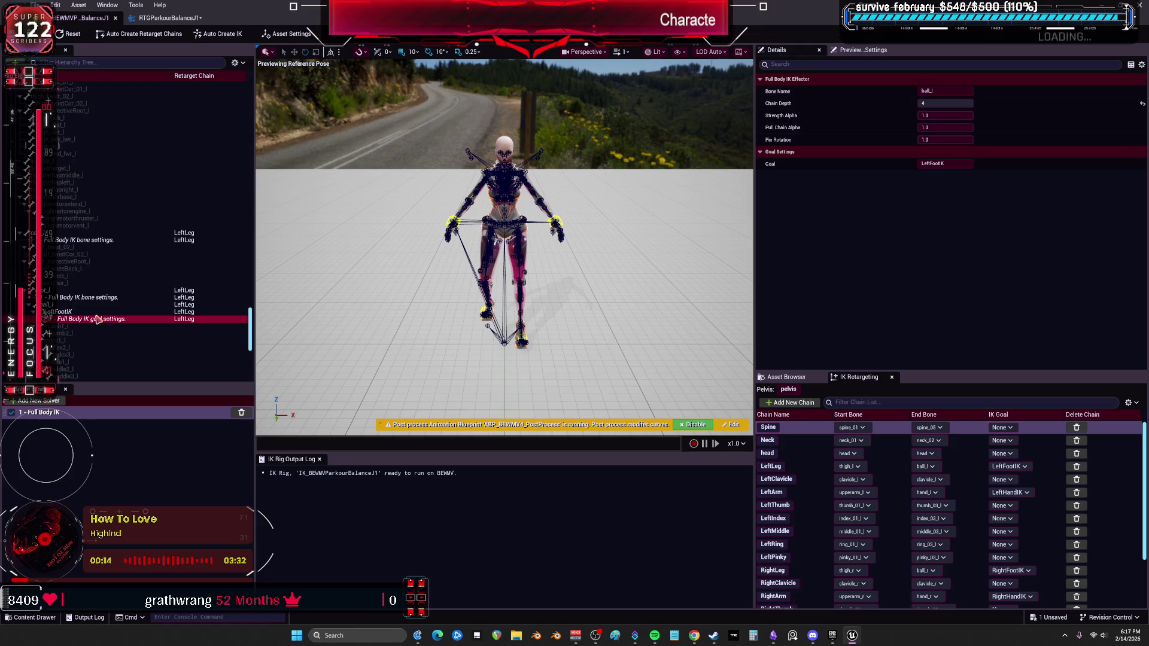
{"action": "key", "text": "Up"}
{"action": "key", "text": "Up"}
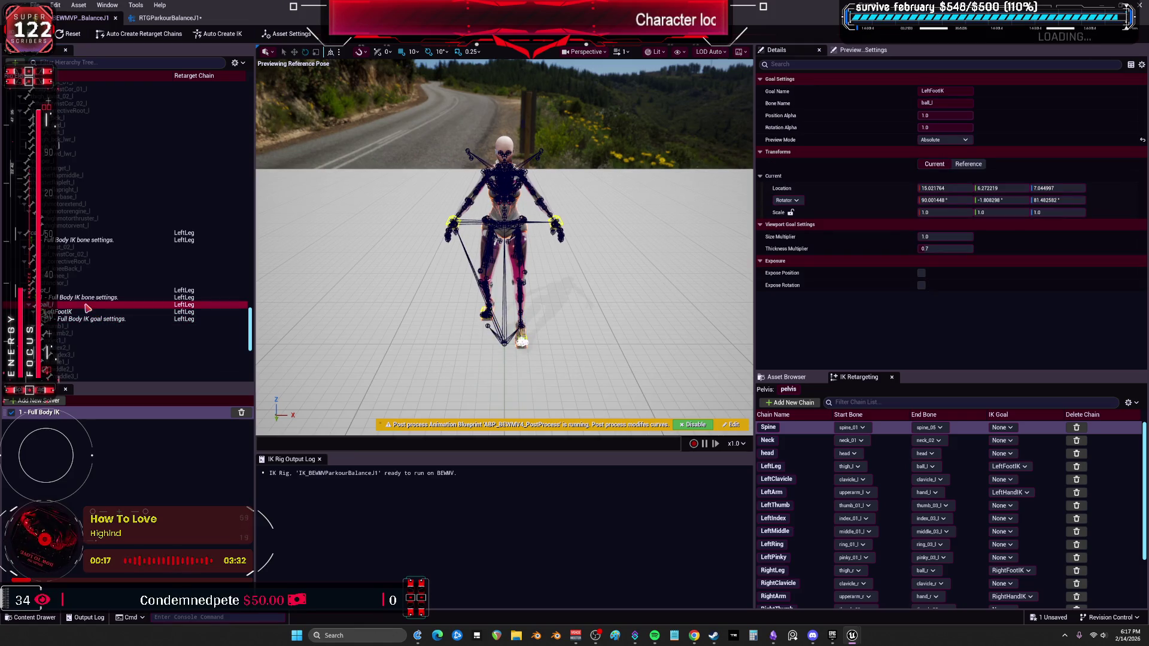
{"action": "left_click", "coordinate": [93, 298]}
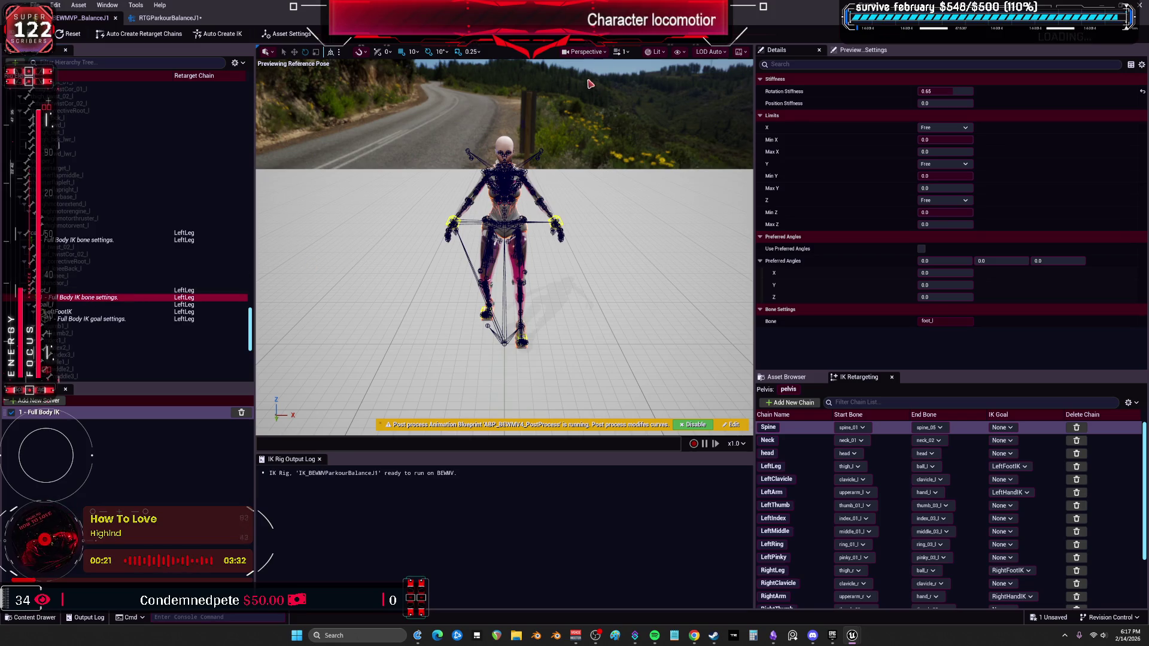
{"action": "mouse_move", "coordinate": [926, 103]}
{"action": "left_mouse_down"}
{"action": "mouse_move", "coordinate": [952, 103]}
{"action": "mouse_move", "coordinate": [926, 103]}
{"action": "left_mouse_up"}
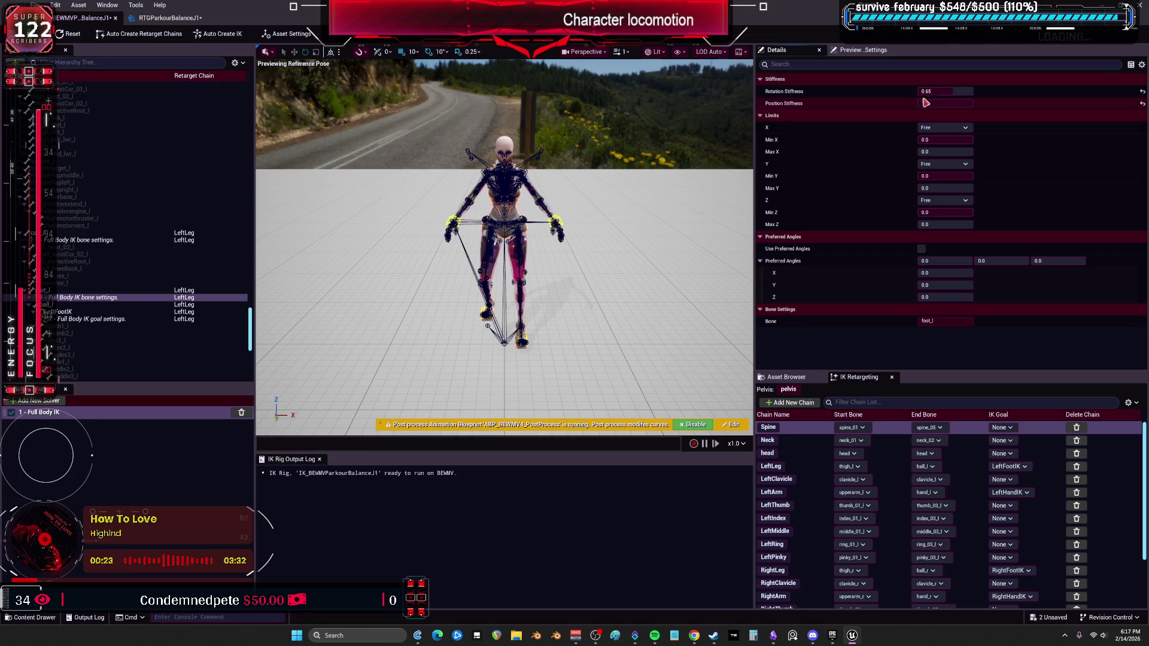
{"action": "scroll", "coordinate": [128, 203], "scroll_direction": "up", "scroll_amount": 3}
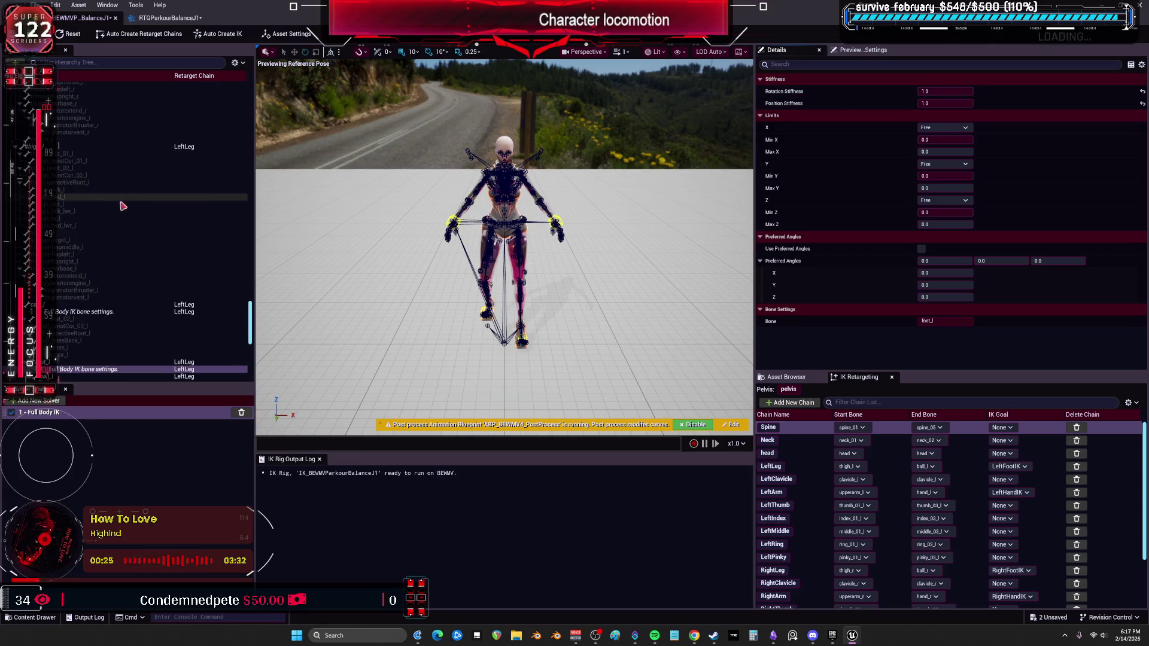
Set the foot_r full-body IK bone's position stiffness to 1.0
{"action": "left_click", "coordinate": [126, 312]}
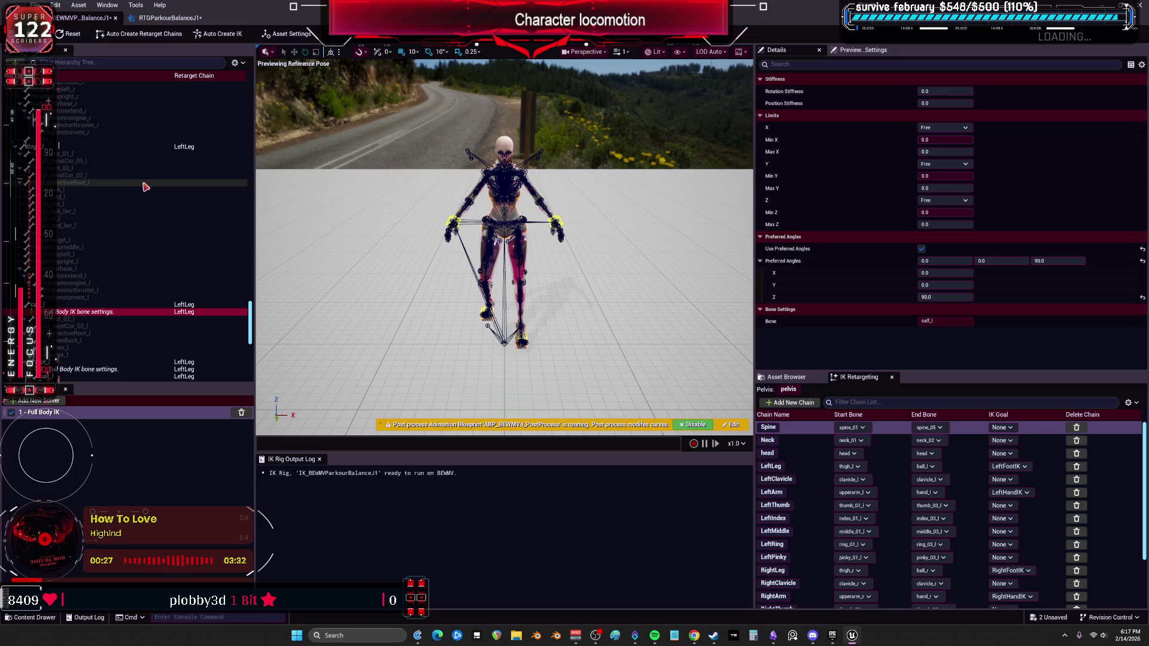
{"action": "scroll", "coordinate": [129, 216], "scroll_direction": "up", "scroll_amount": 5}
{"action": "scroll", "coordinate": [131, 212], "scroll_direction": "up", "scroll_amount": 4}
{"action": "left_click", "coordinate": [115, 247]}
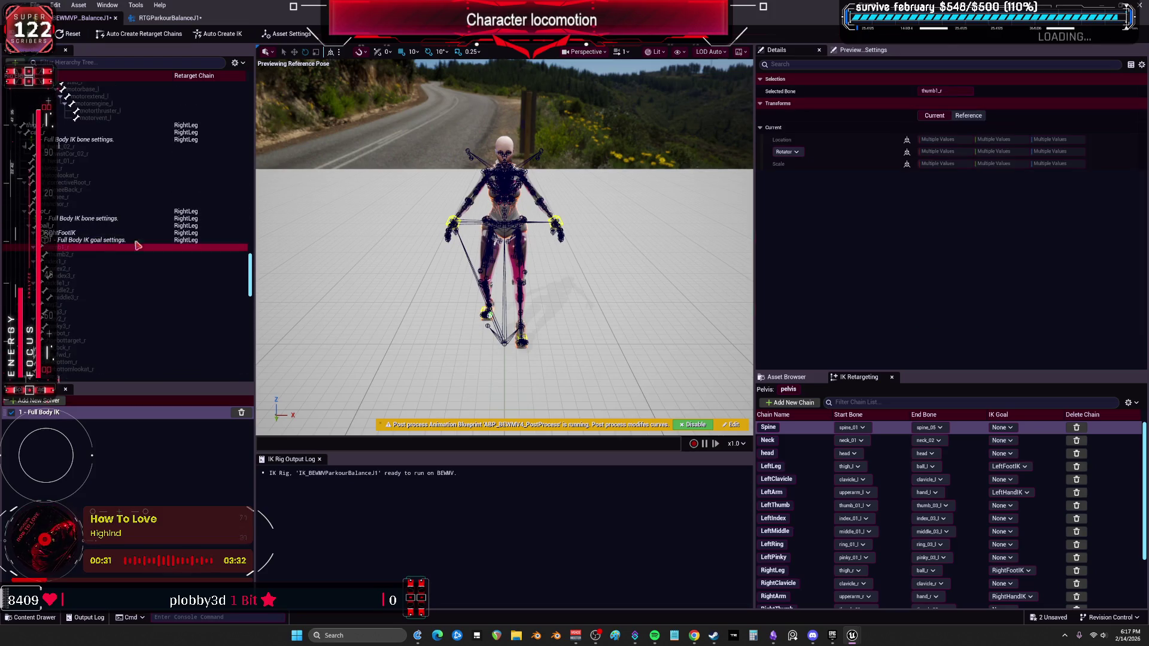
{"action": "left_click", "coordinate": [94, 233]}
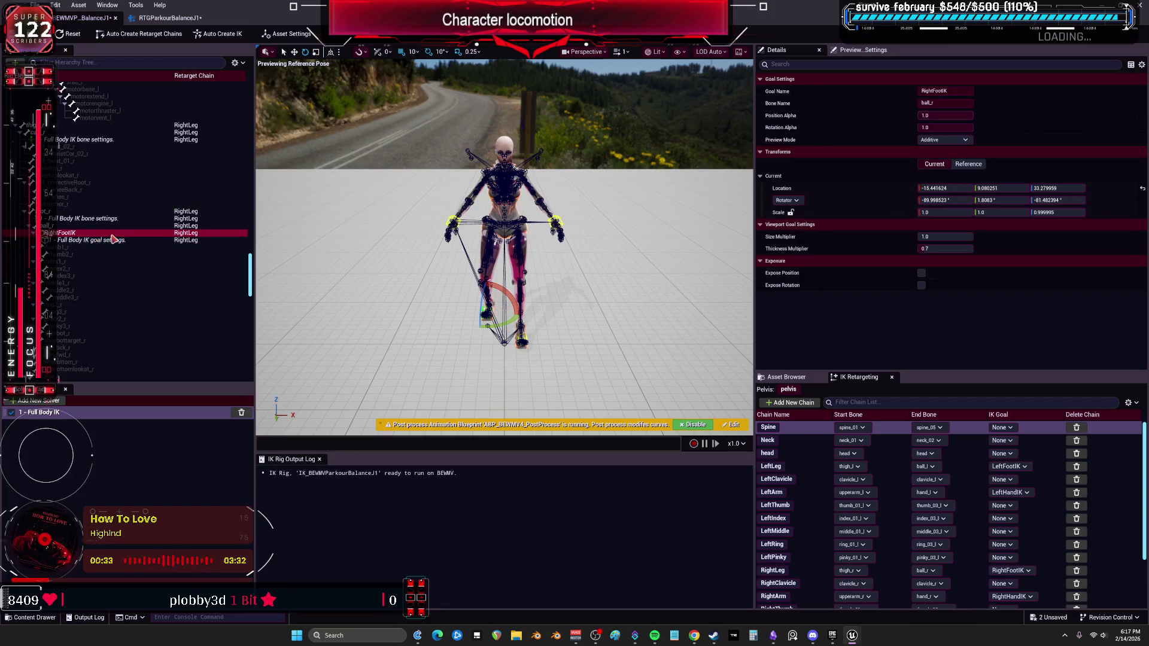
{"action": "left_click", "coordinate": [90, 219]}
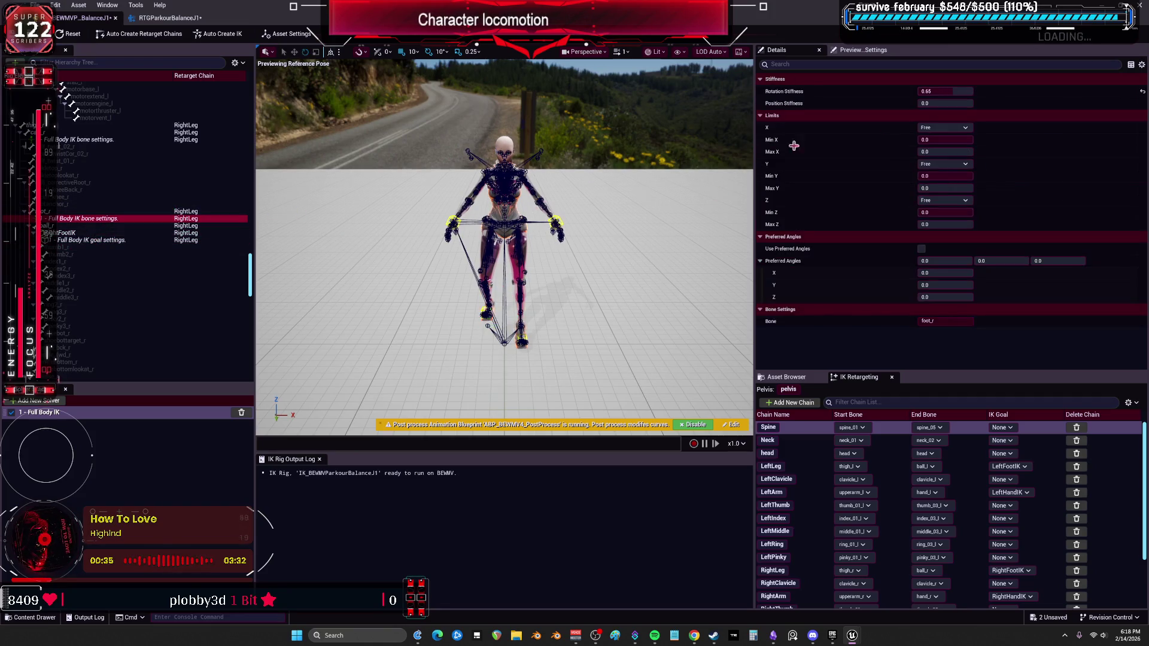
{"action": "key", "text": "Tab"}
{"action": "type", "text": "1"}
{"action": "key", "text": "Return"}
Check the calf_r, clavicle_r and lowerarm_r bone settings, then return to the parkour retargeter
{"action": "left_click", "coordinate": [119, 198]}
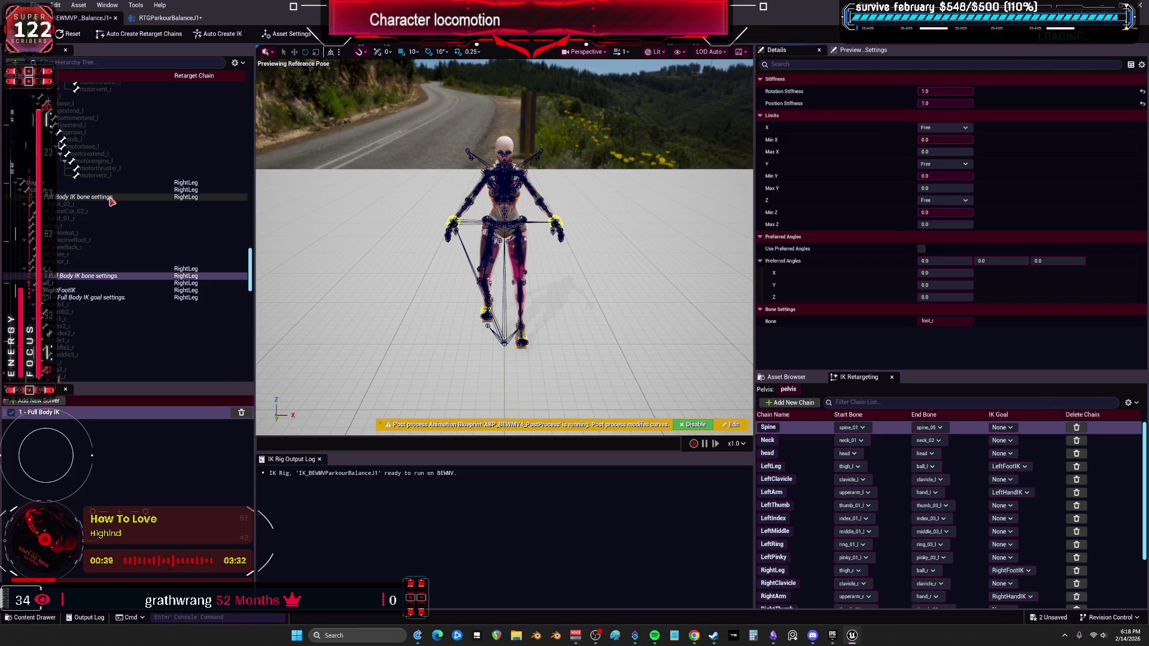
{"action": "scroll", "coordinate": [121, 187], "scroll_direction": "up", "scroll_amount": 5}
{"action": "scroll", "coordinate": [121, 187], "scroll_direction": "up", "scroll_amount": 10}
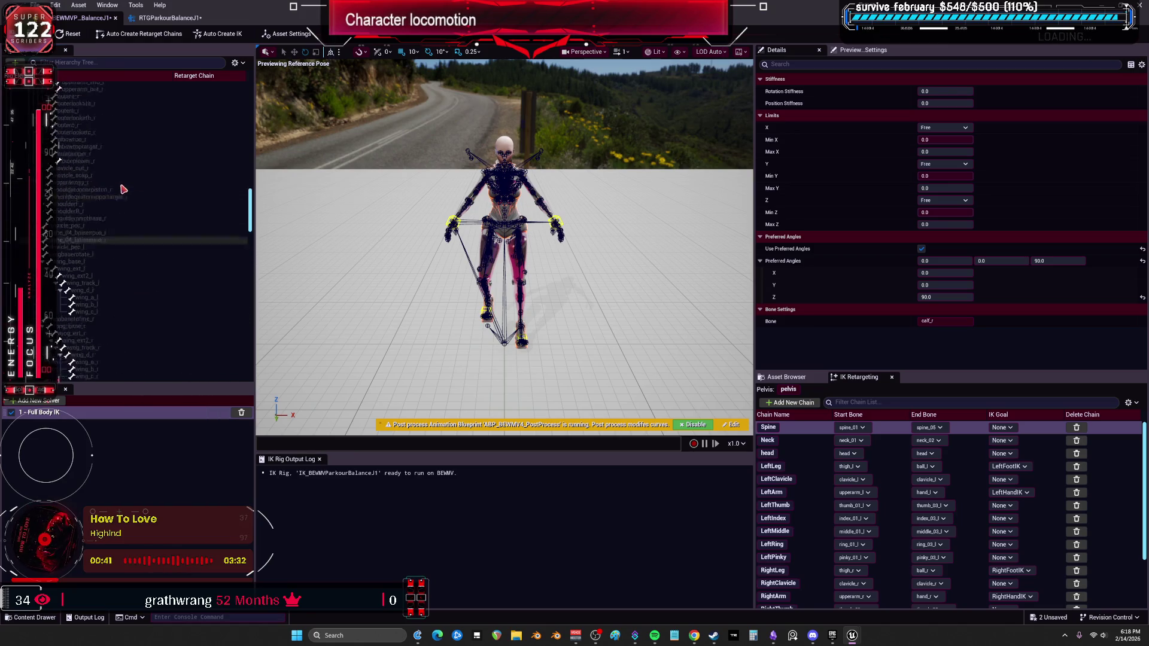
{"action": "scroll", "coordinate": [123, 187], "scroll_direction": "up", "scroll_amount": 10}
{"action": "left_click", "coordinate": [96, 219]}
{"action": "left_click", "coordinate": [95, 213]}
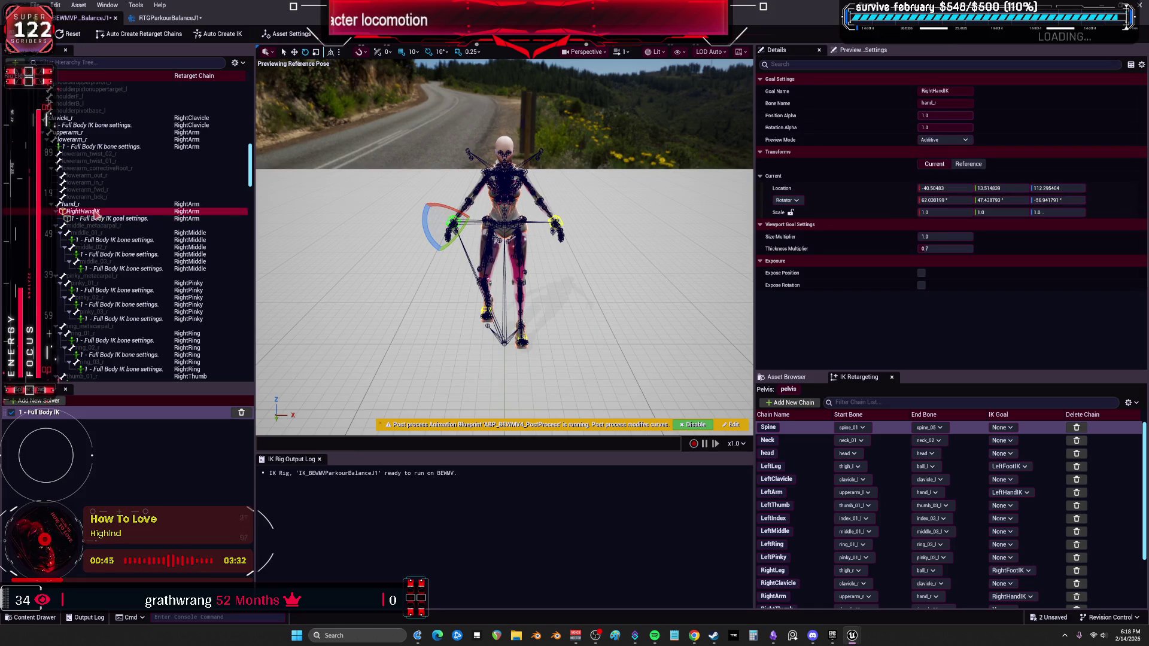
{"action": "left_click", "coordinate": [84, 139]}
{"action": "left_click", "coordinate": [90, 126]}
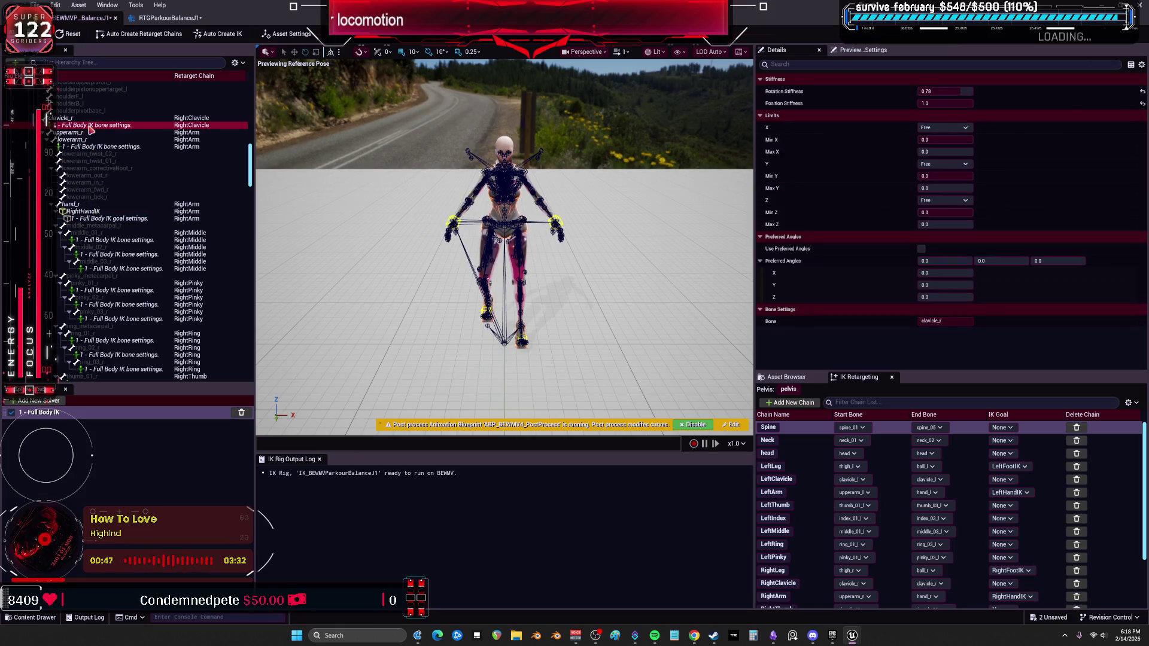
{"action": "left_click", "coordinate": [105, 148]}
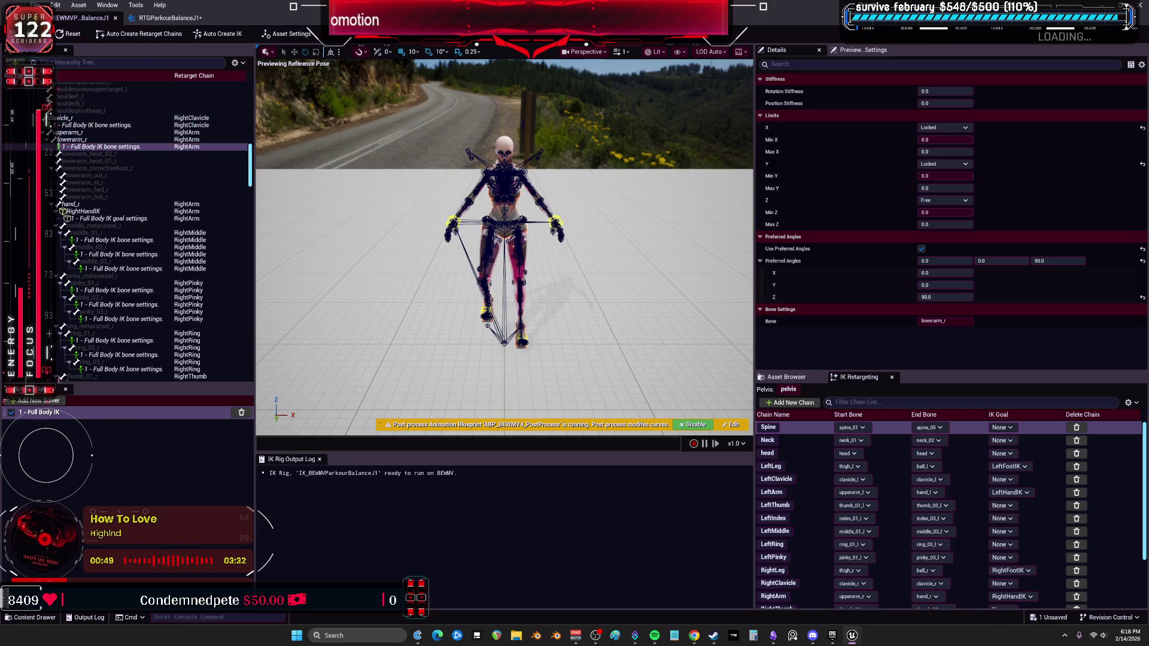
{"action": "left_click", "coordinate": [169, 18]}
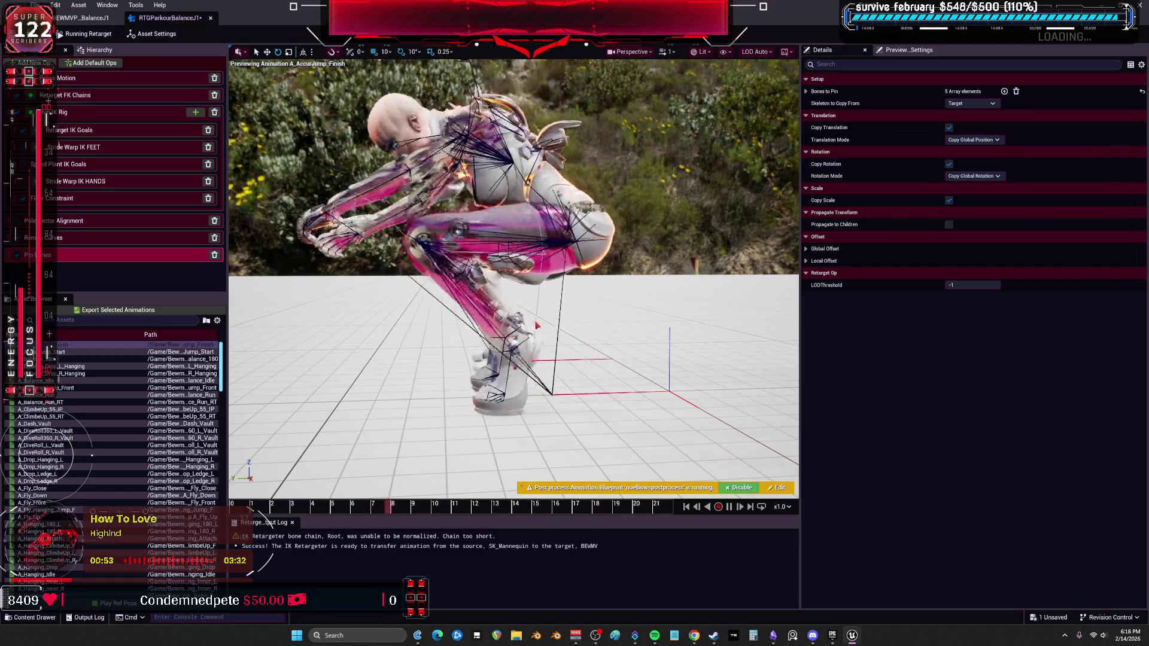
Set RightLeg rotation to One to One Reversed and LeftLeg translation mode to Orient and Scale
{"action": "left_click", "coordinate": [81, 96]}
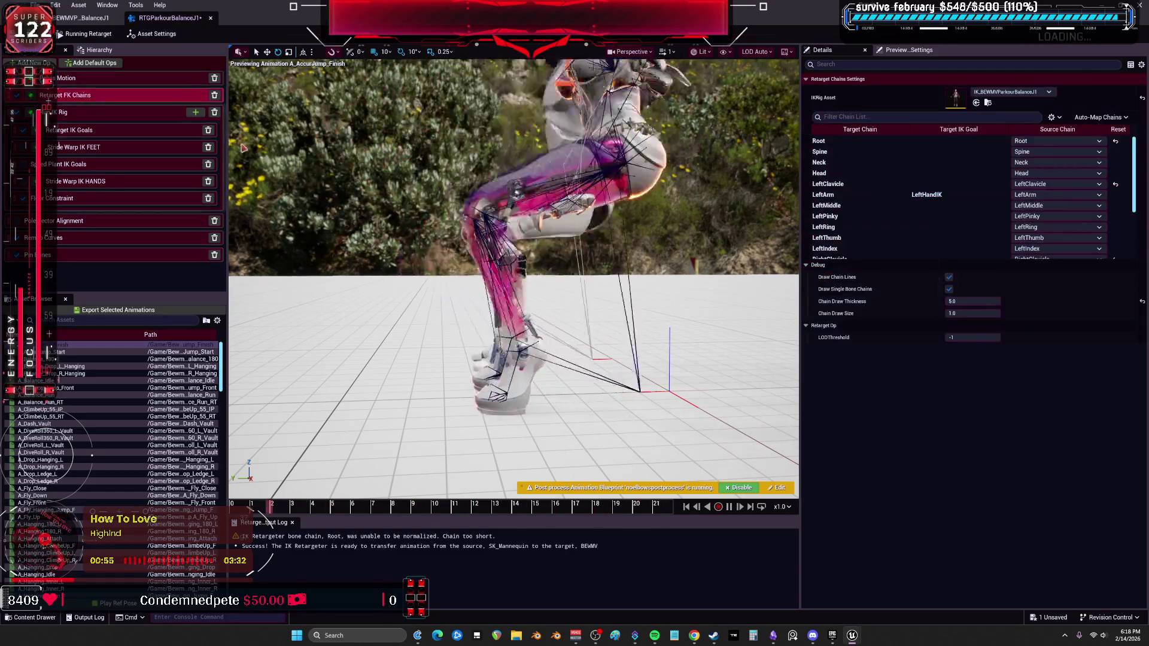
{"action": "scroll", "coordinate": [850, 254], "scroll_direction": "down", "scroll_amount": 5}
{"action": "left_click", "coordinate": [838, 243]}
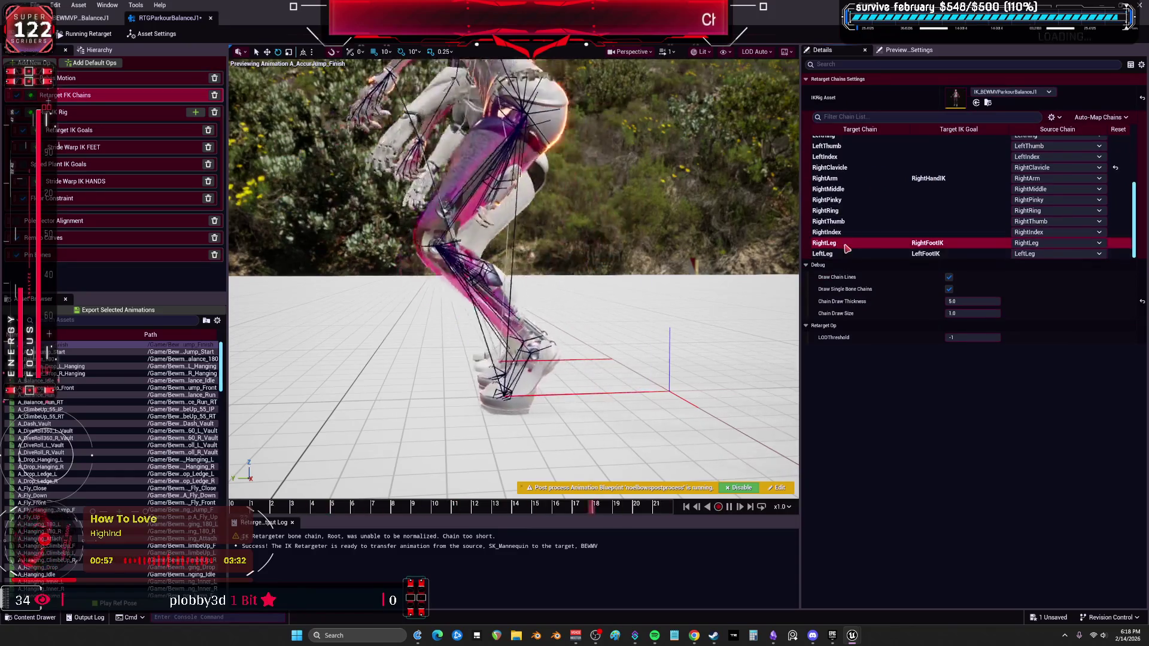
{"action": "left_click", "coordinate": [973, 289]}
{"action": "left_click", "coordinate": [985, 324]}
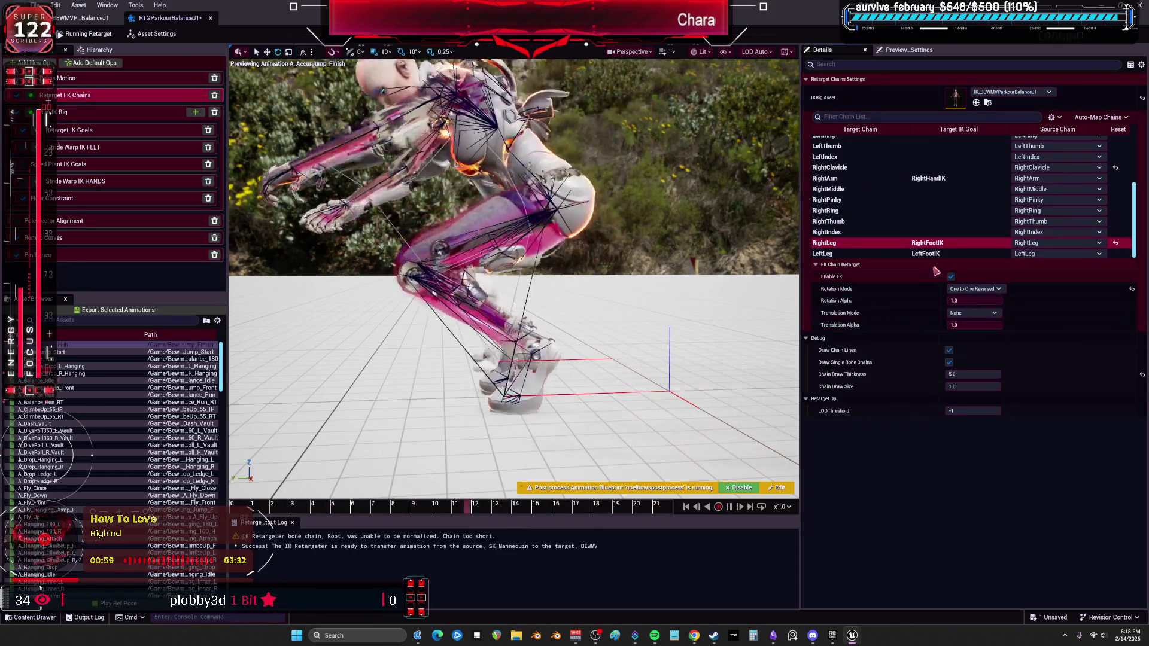
{"action": "left_click", "coordinate": [911, 257]}
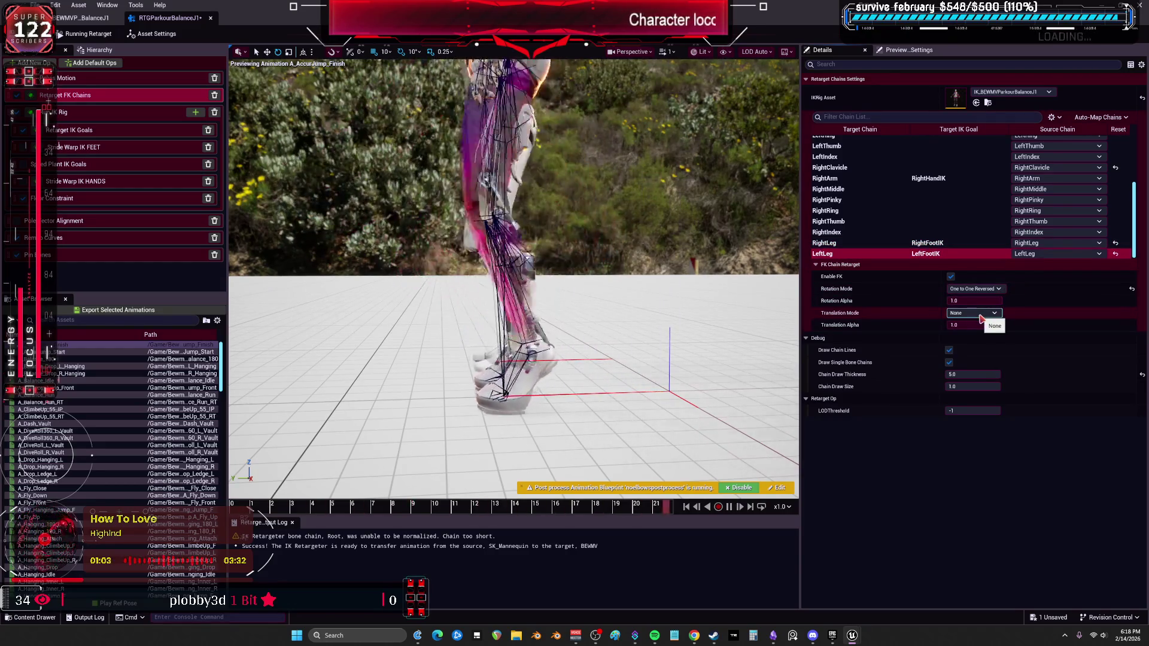
{"action": "left_click", "coordinate": [981, 313]}
{"action": "left_click", "coordinate": [978, 364]}
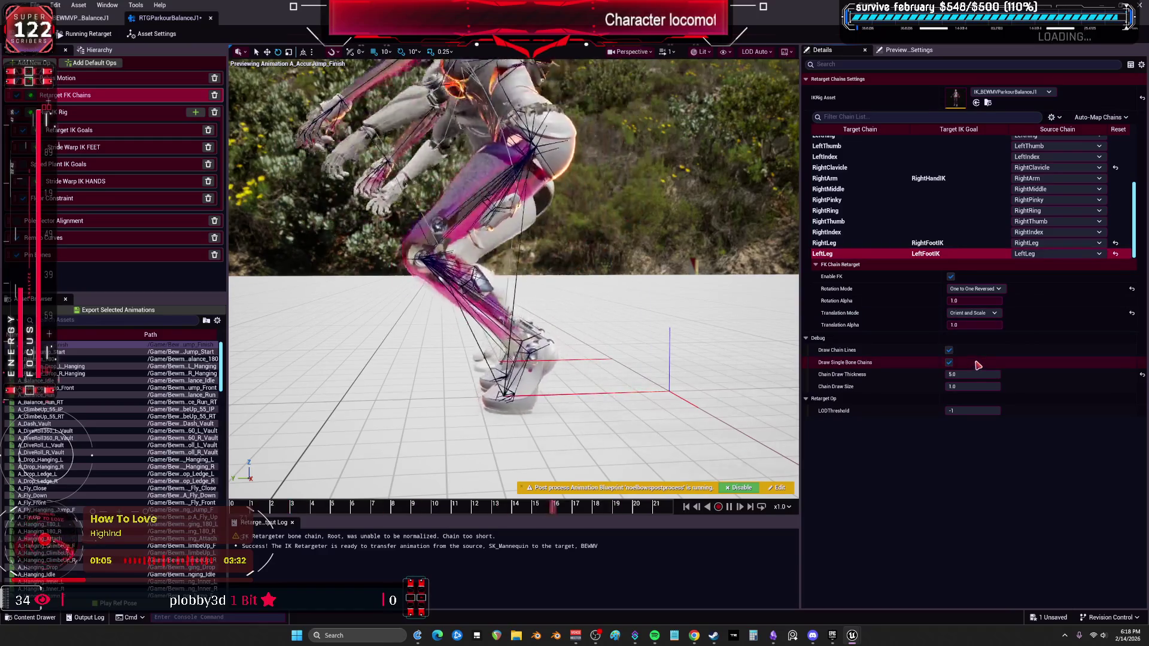
{"action": "left_click", "coordinate": [973, 313]}
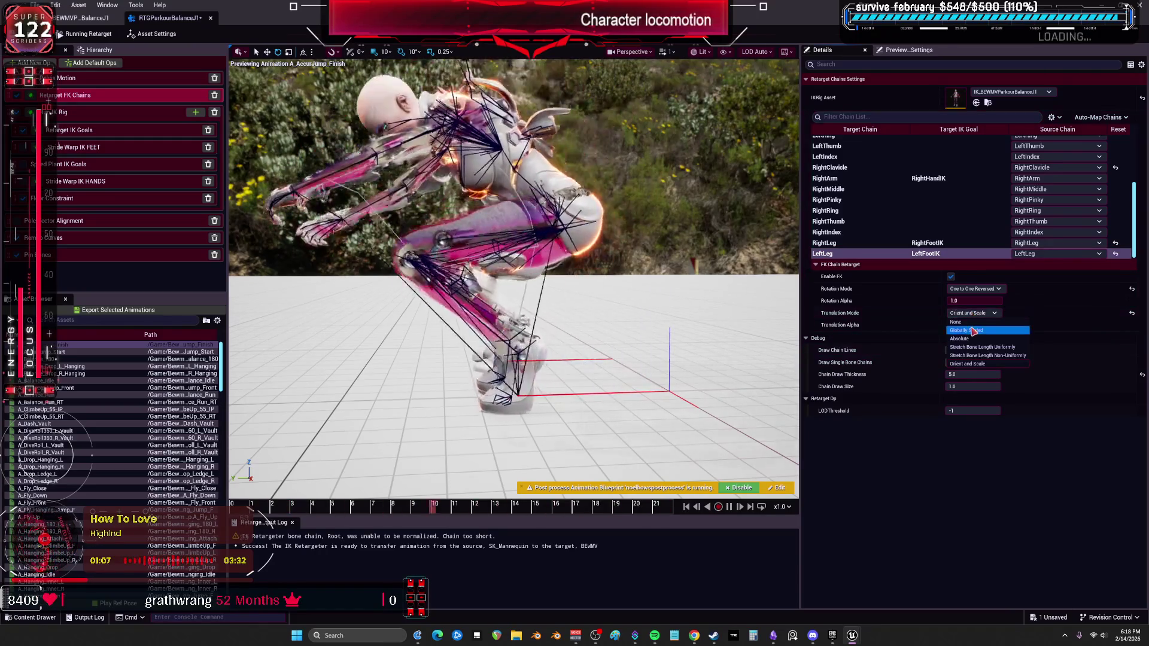
Set RightArm and LeftArm chain rotation to One to One Reversed, then view the IK goal settings
{"action": "left_click", "coordinate": [894, 180]}
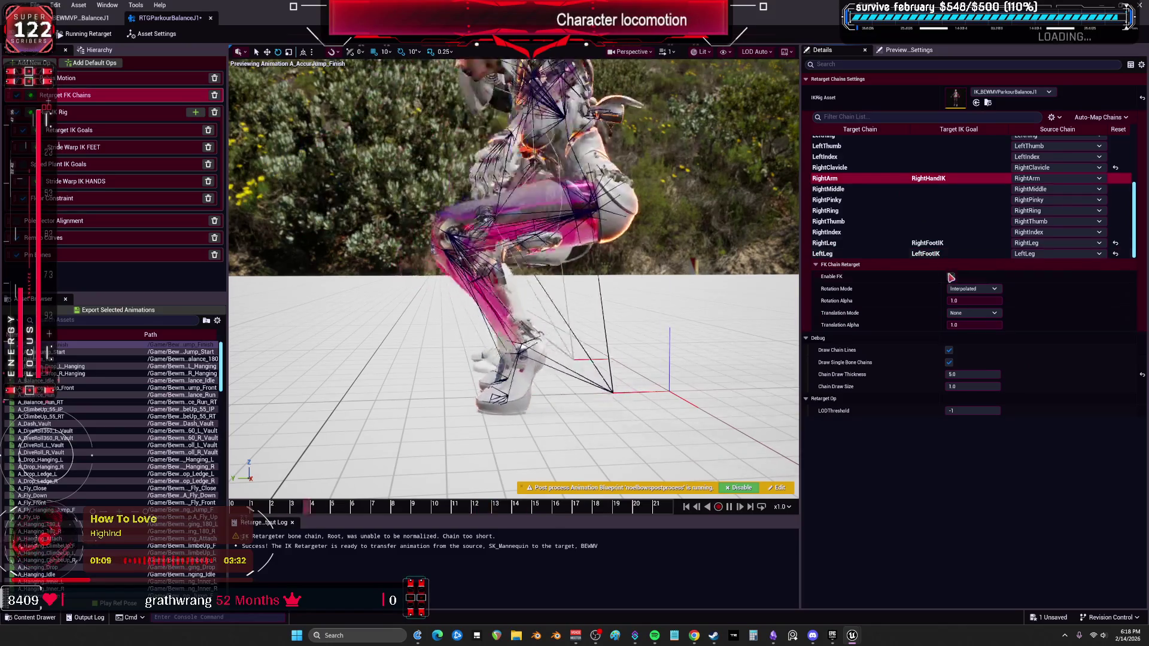
{"action": "left_click", "coordinate": [973, 289]}
{"action": "left_click", "coordinate": [969, 329]}
{"action": "scroll", "coordinate": [946, 219], "scroll_direction": "up", "scroll_amount": 3}
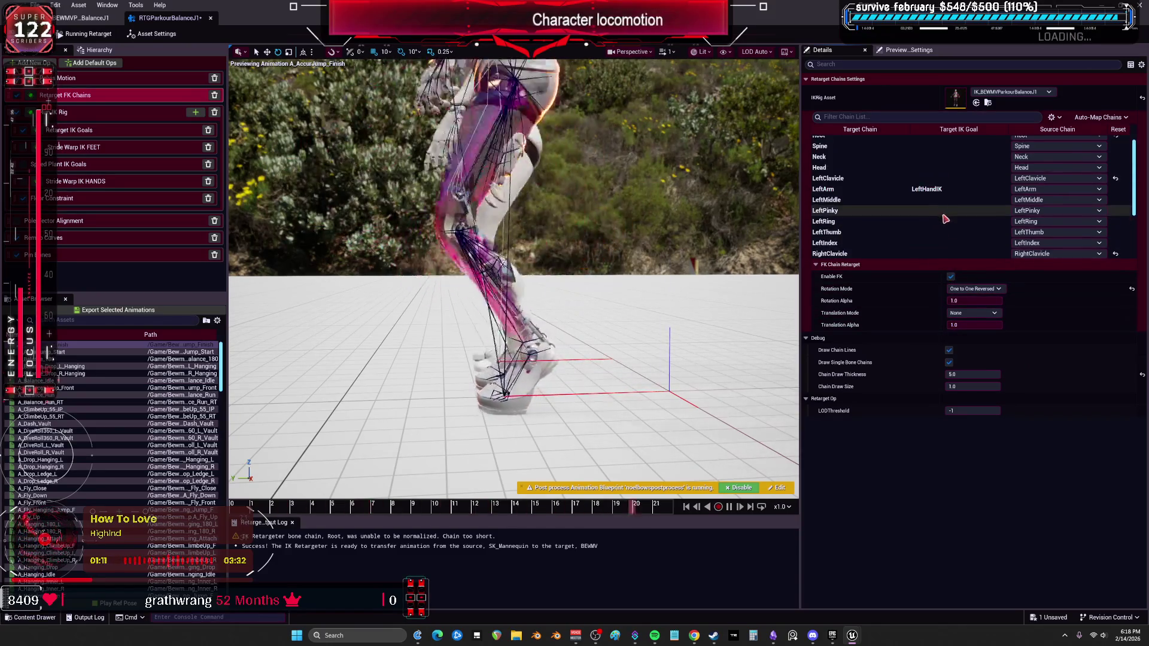
{"action": "scroll", "coordinate": [949, 209], "scroll_direction": "down", "scroll_amount": 3}
{"action": "scroll", "coordinate": [954, 196], "scroll_direction": "up", "scroll_amount": 3}
{"action": "left_click", "coordinate": [953, 189]}
{"action": "left_click", "coordinate": [973, 289]}
{"action": "left_click", "coordinate": [970, 329]}
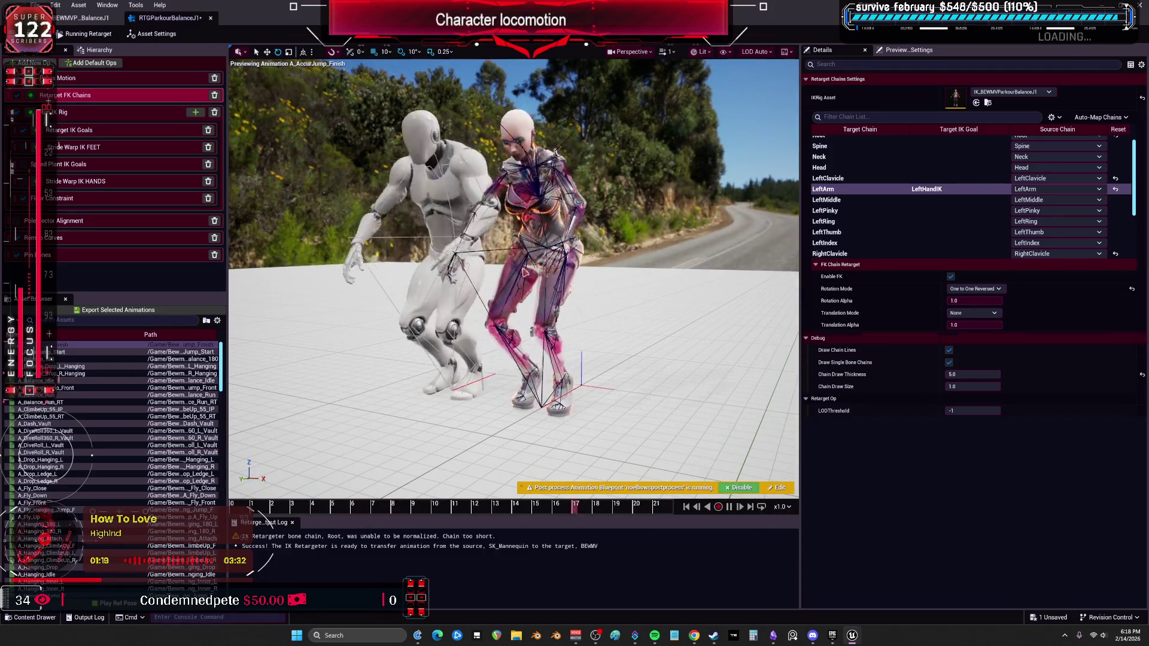
{"action": "left_click", "coordinate": [95, 130]}
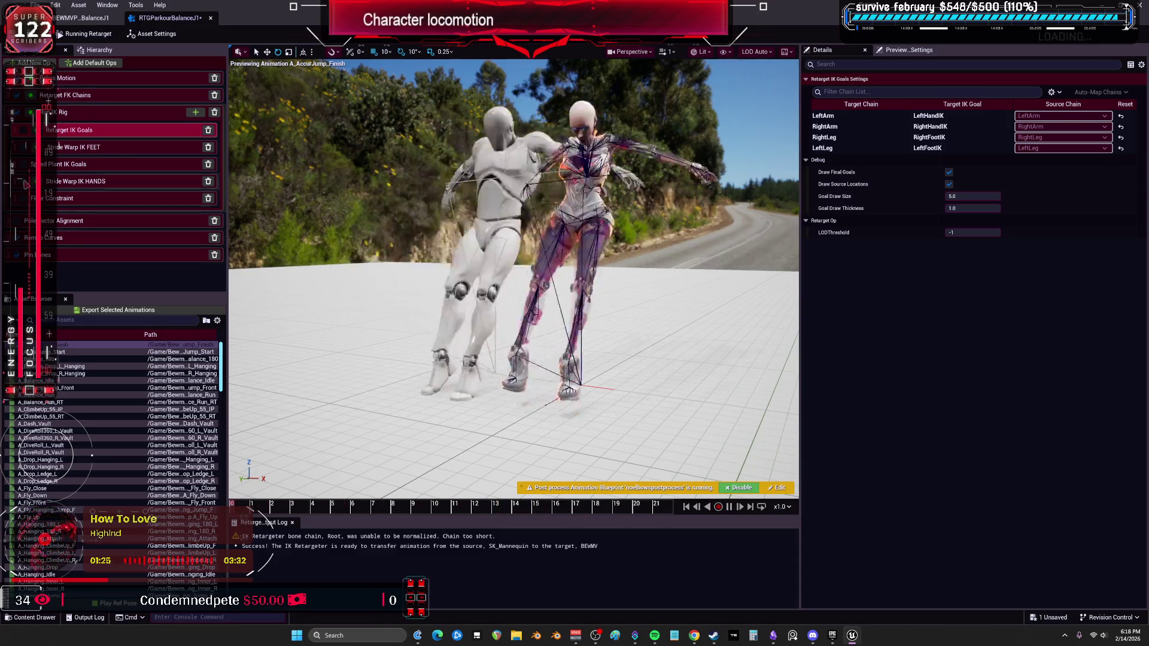
{"action": "left_click", "coordinate": [23, 98]}
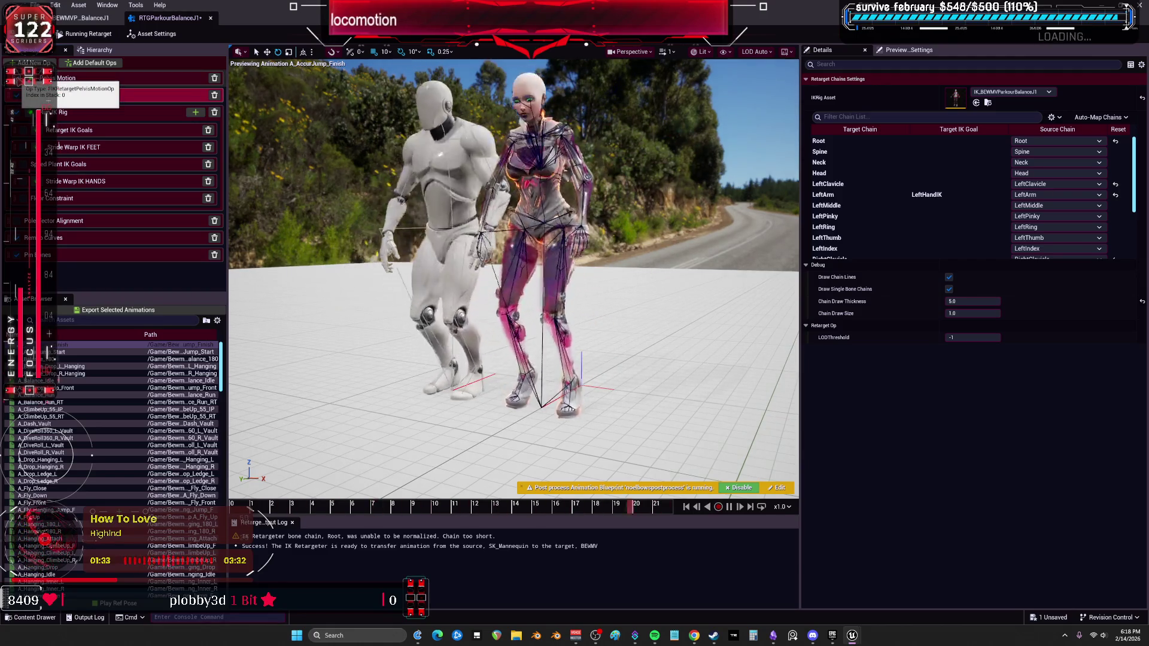
{"action": "left_click", "coordinate": [58, 113]}
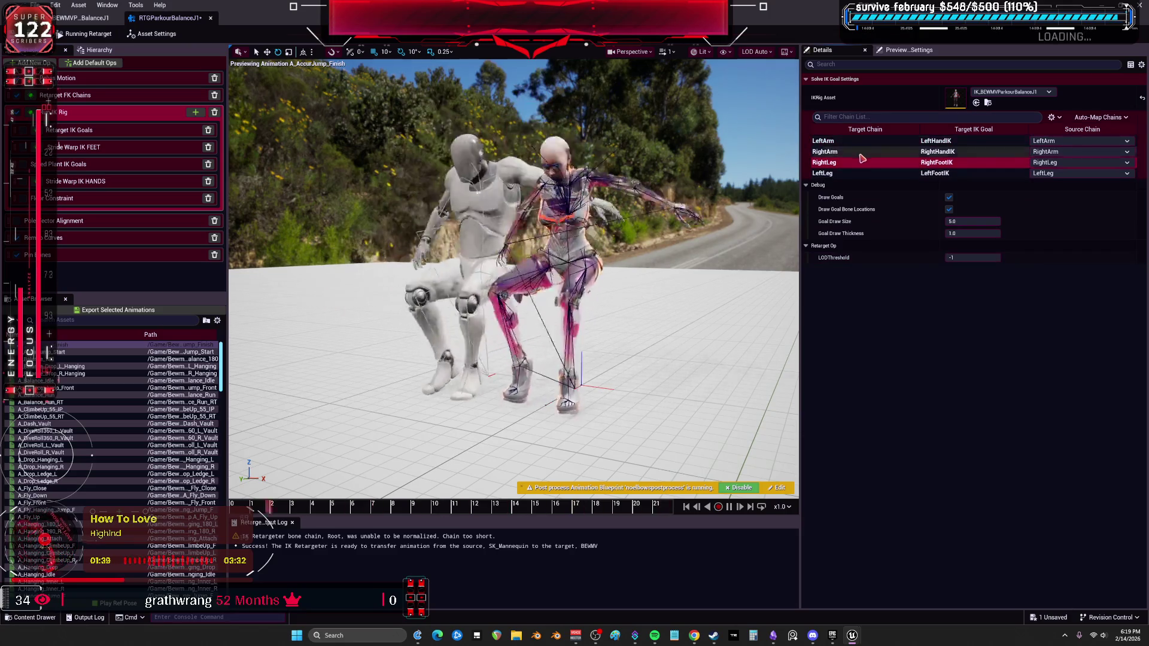
{"action": "left_click", "coordinate": [144, 132]}
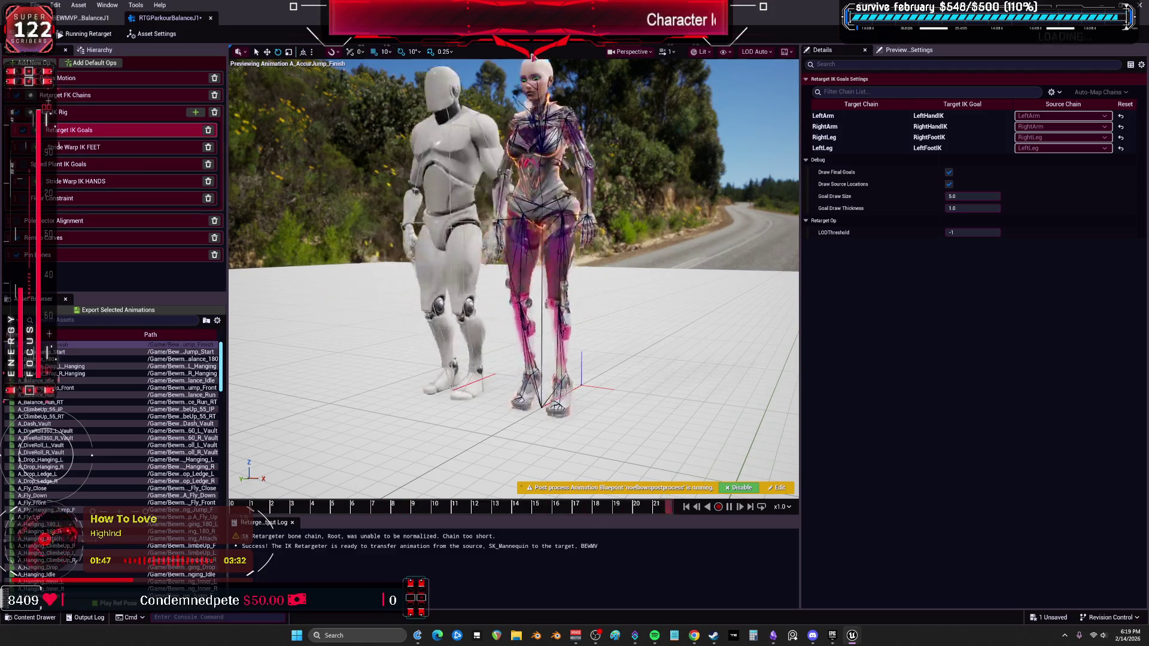
{"action": "left_click", "coordinate": [96, 6]}
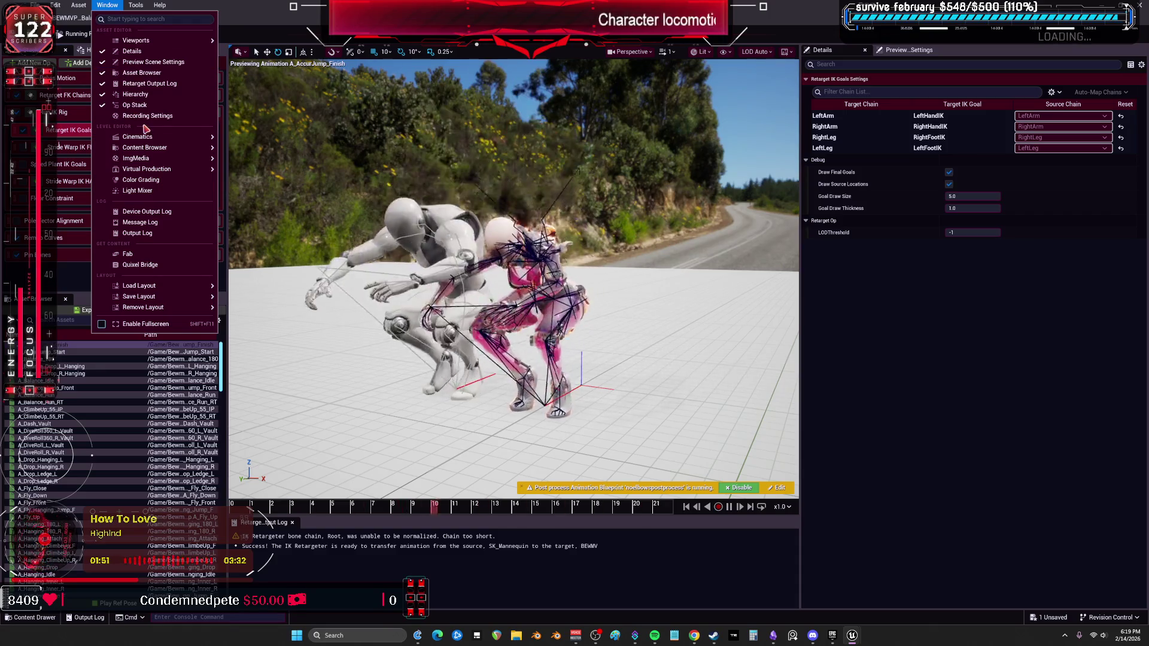
Browse the Edit, preview scene and camera menus, frame the legs, and select Pelvis Motion
{"action": "left_click", "coordinate": [60, 5]}
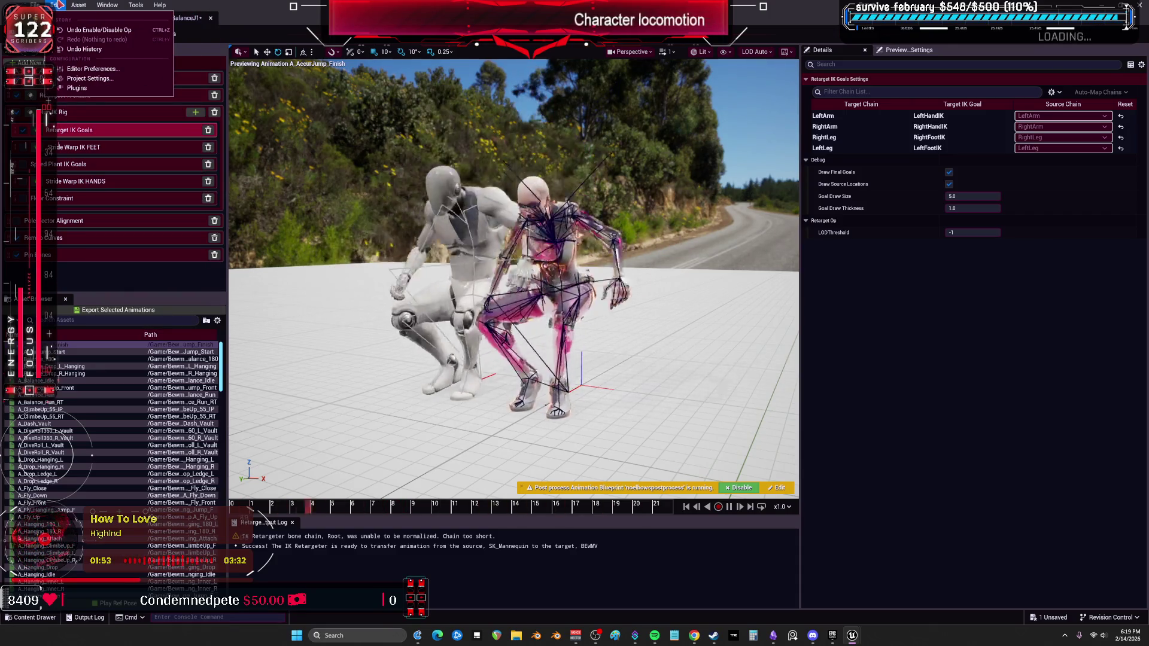
{"action": "mouse_move", "coordinate": [78, 4]}
{"action": "left_click", "coordinate": [786, 52]}
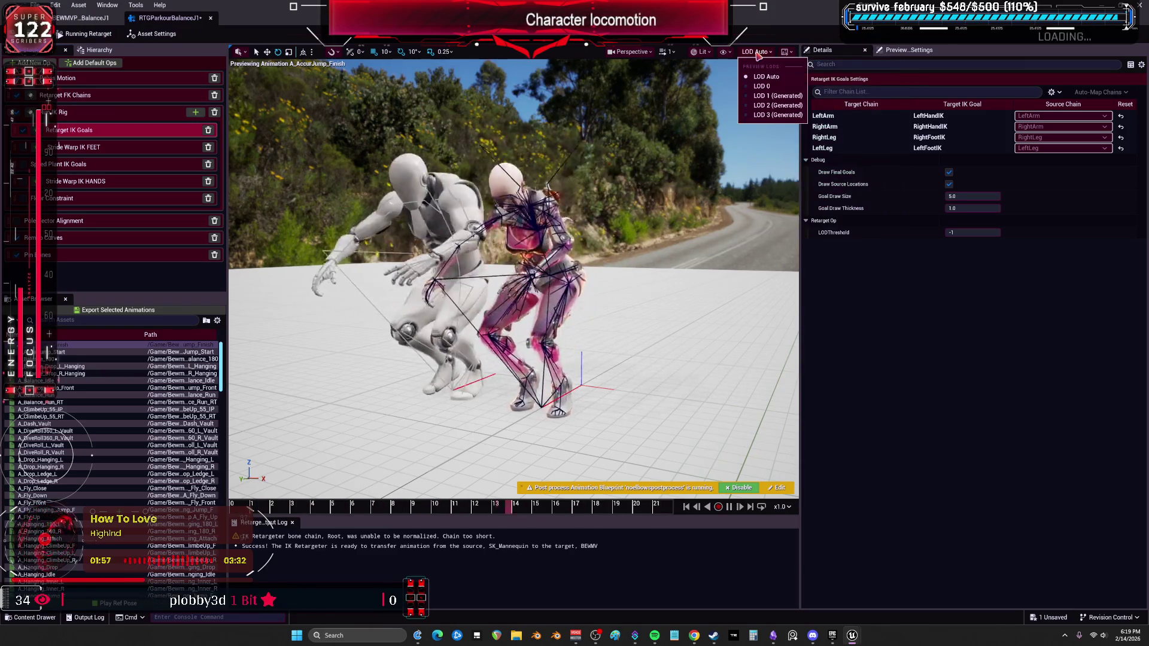
{"action": "mouse_move", "coordinate": [723, 52]}
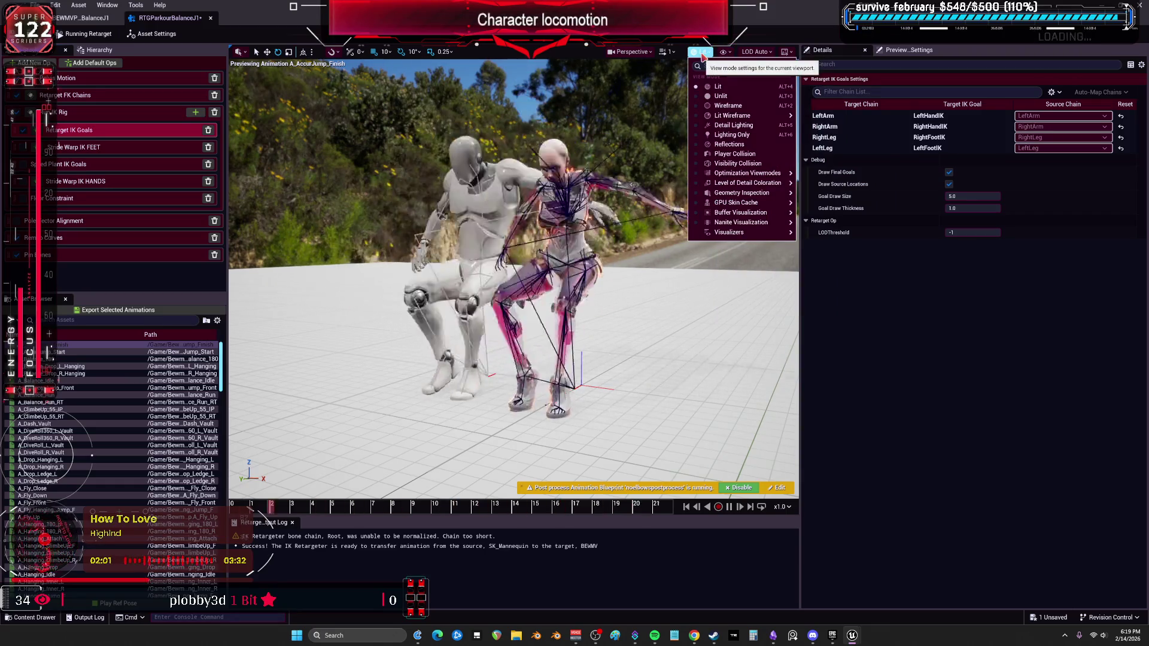
{"action": "left_click", "coordinate": [645, 52]}
{"action": "left_click", "coordinate": [645, 52]}
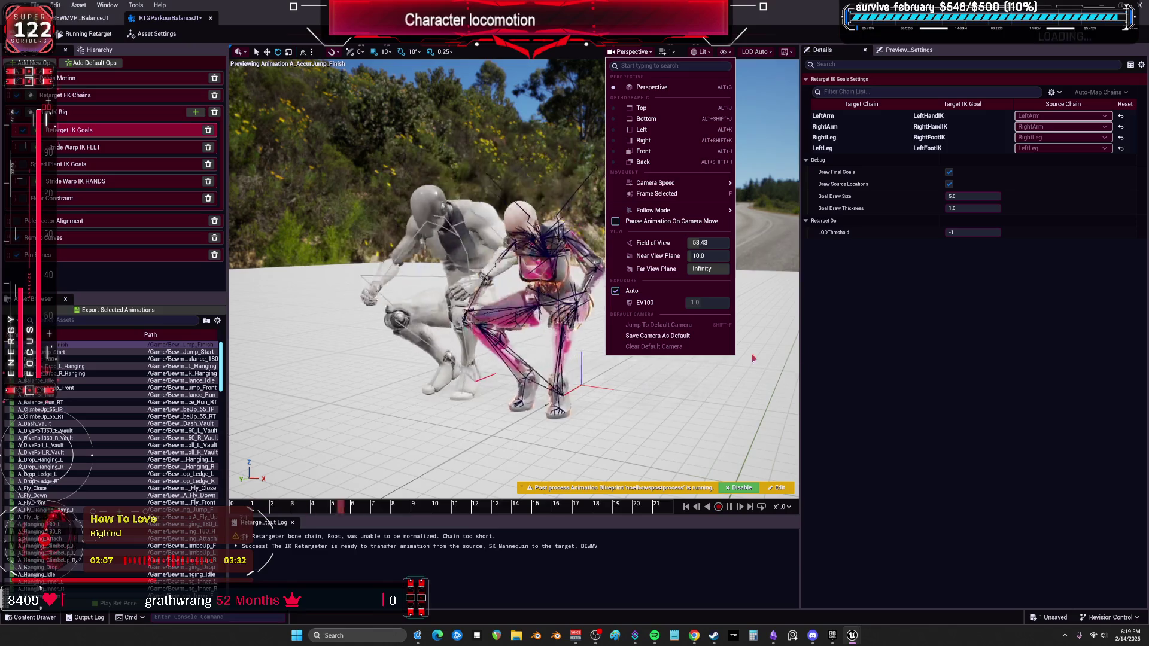
{"action": "left_click", "coordinate": [925, 361]}
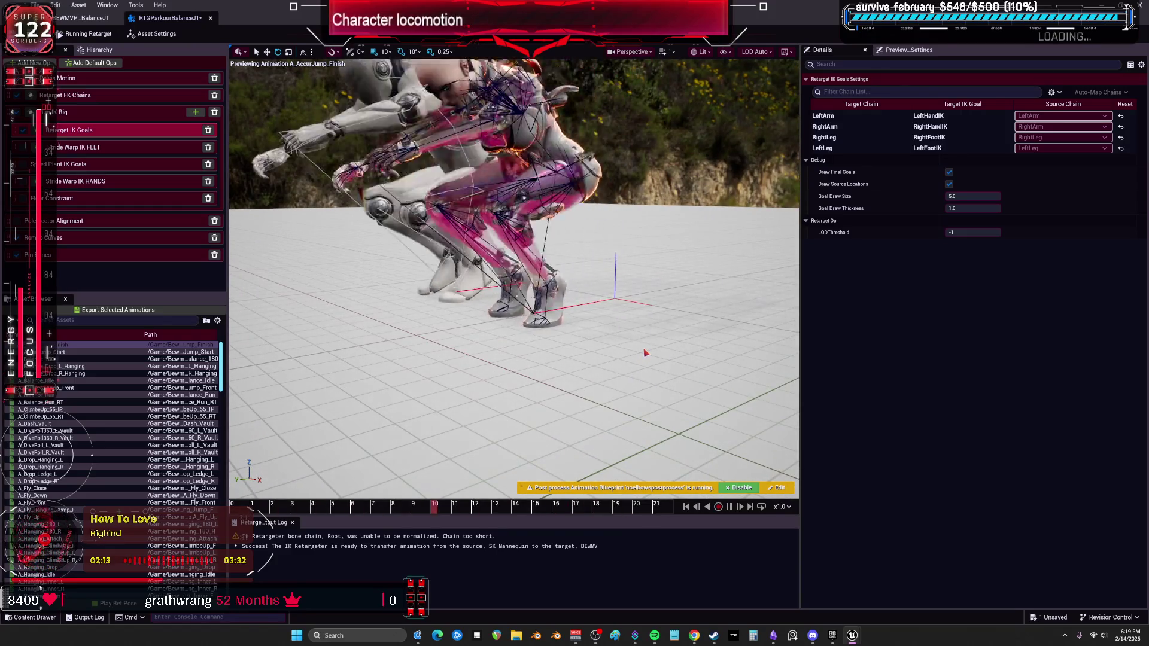
{"action": "left_click", "coordinate": [120, 78]}
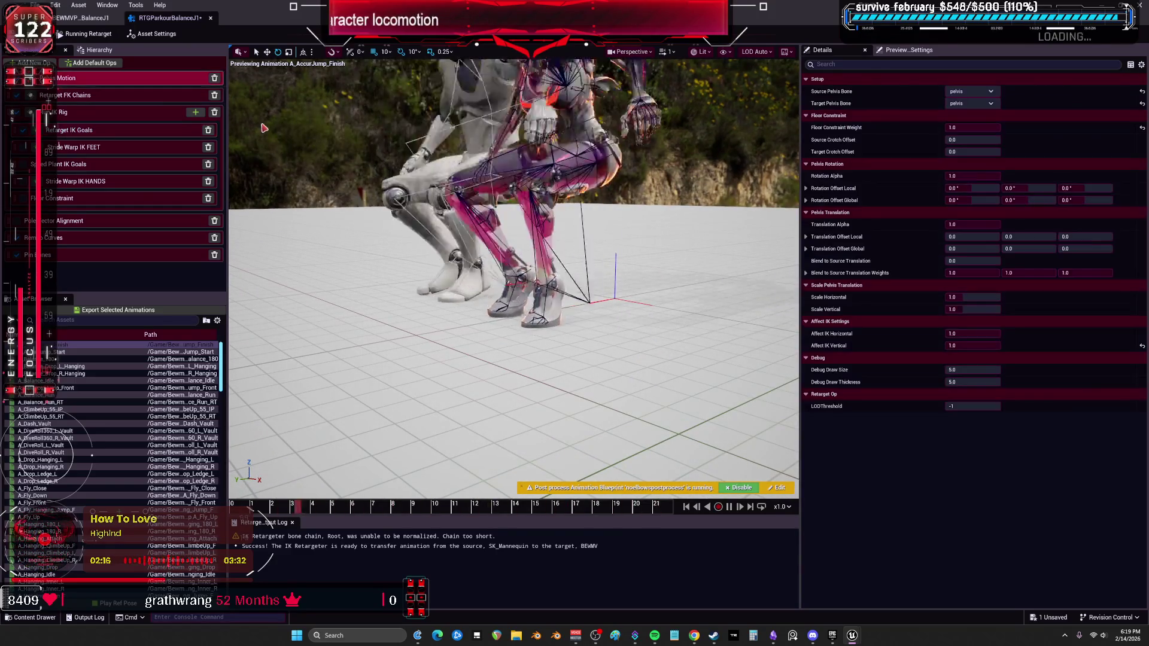
Raise the pelvis Translation Offset Global Z to about 8.83 and Blend to Source Translation to 1.0
{"action": "left_click", "coordinate": [1072, 188]}
{"action": "key", "text": "Return"}
{"action": "key", "text": "Return"}
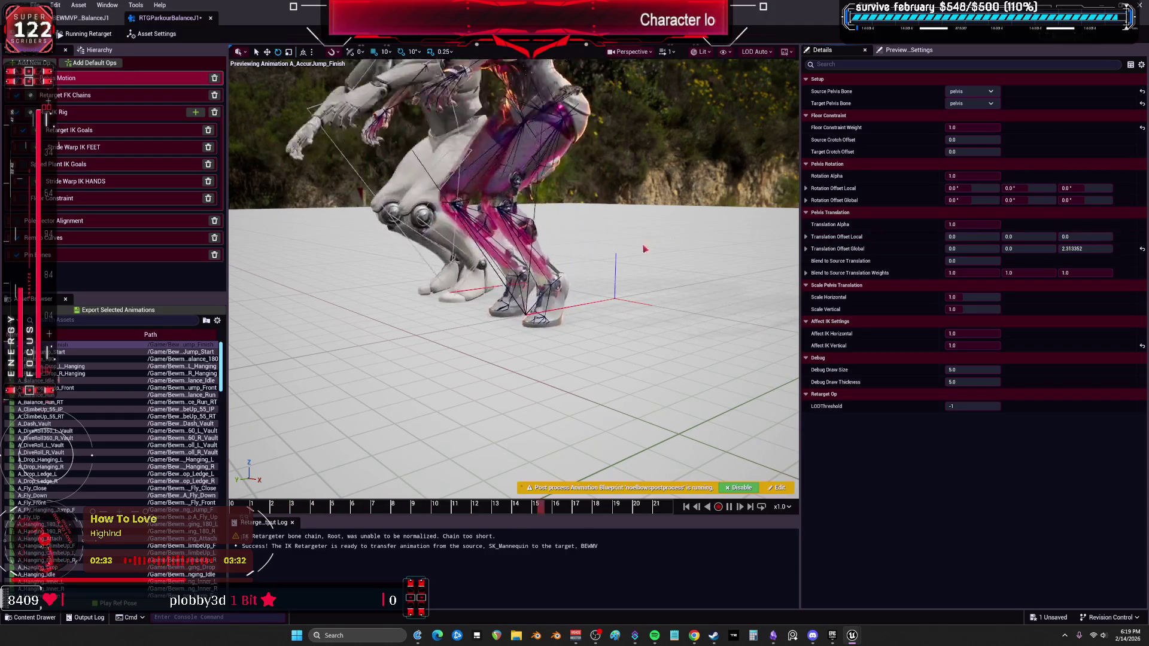
{"action": "left_click", "coordinate": [1142, 249]}
{"action": "left_click_drag", "start_coordinate": [732, 288], "coordinate": [697, 271]}
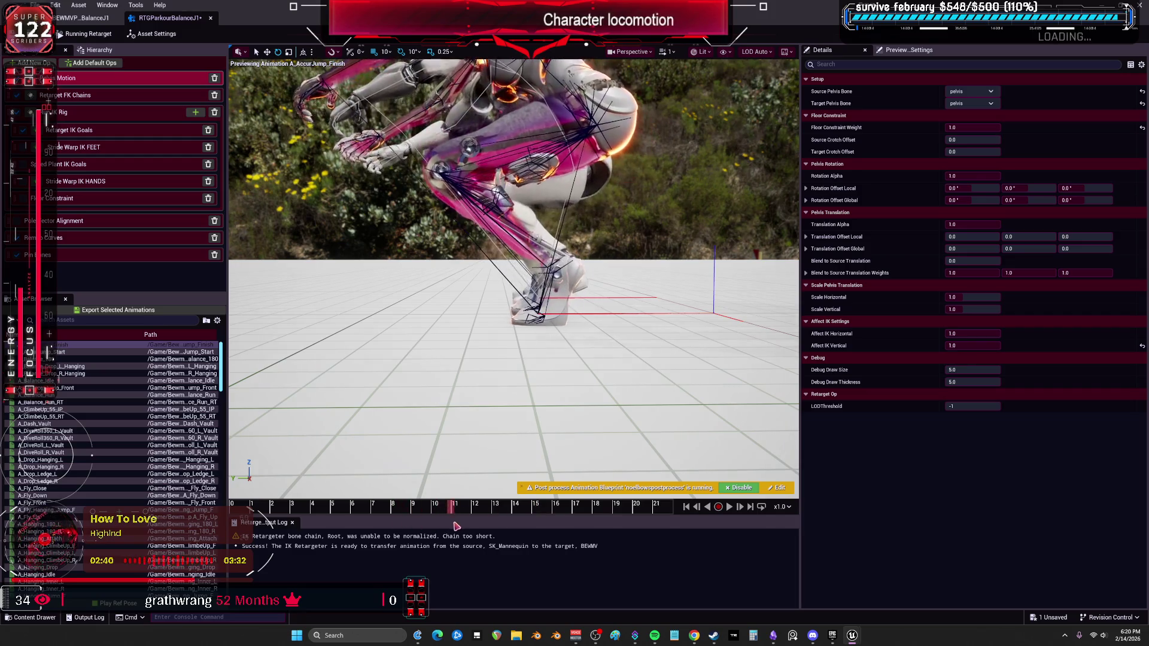
{"action": "left_click_drag", "start_coordinate": [1085, 248], "coordinate": [1110, 249]}
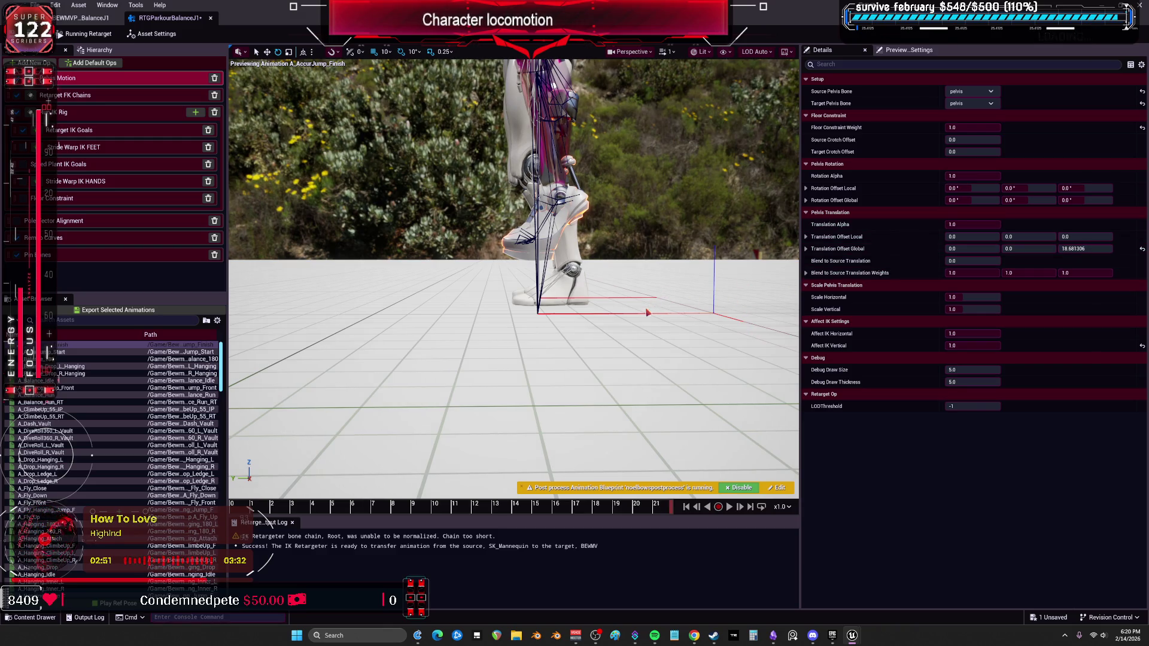
{"action": "mouse_move", "coordinate": [958, 261]}
{"action": "left_mouse_down"}
{"action": "mouse_move", "coordinate": [1002, 261]}
{"action": "mouse_move", "coordinate": [1011, 241]}
{"action": "mouse_move", "coordinate": [1035, 241]}
{"action": "left_mouse_up"}
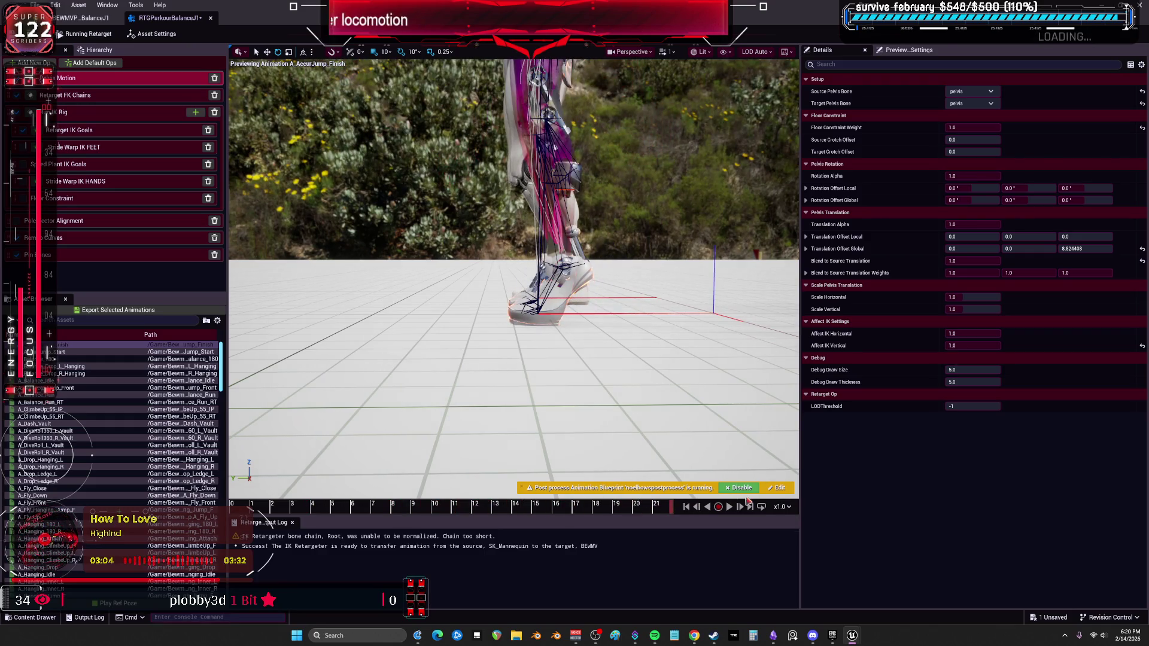
Show the Floor Constraint RightLeg and LeftLeg settings and orbit around the crouching jump pose
{"action": "left_click", "coordinate": [75, 130]}
{"action": "left_click", "coordinate": [44, 204]}
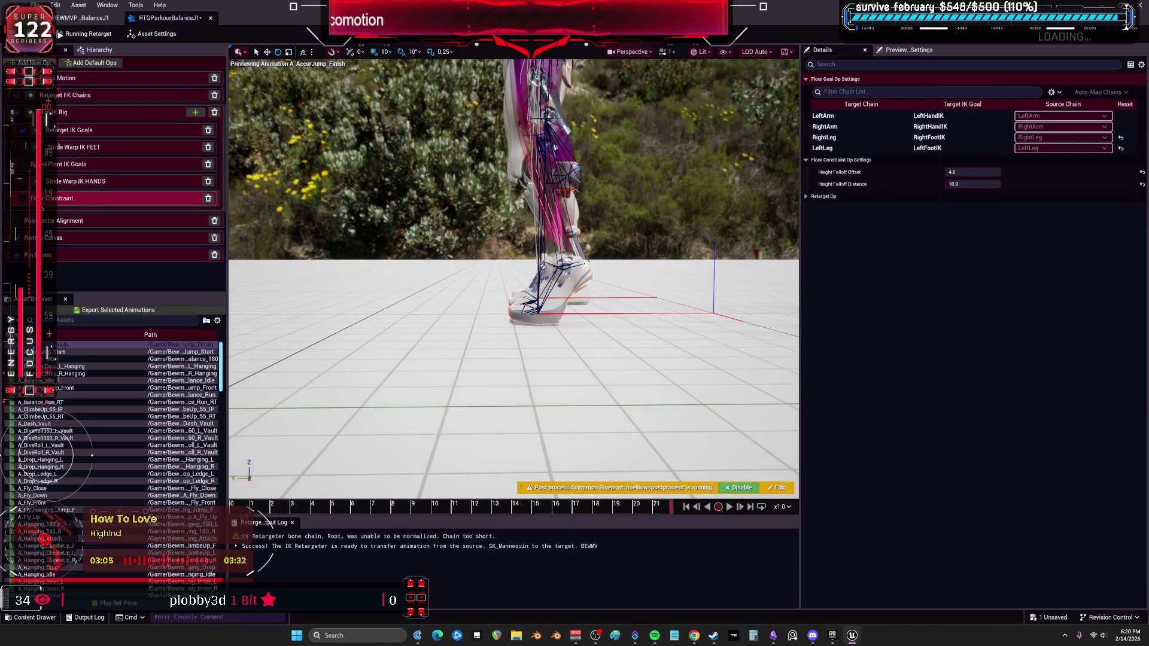
{"action": "left_click", "coordinate": [863, 139]}
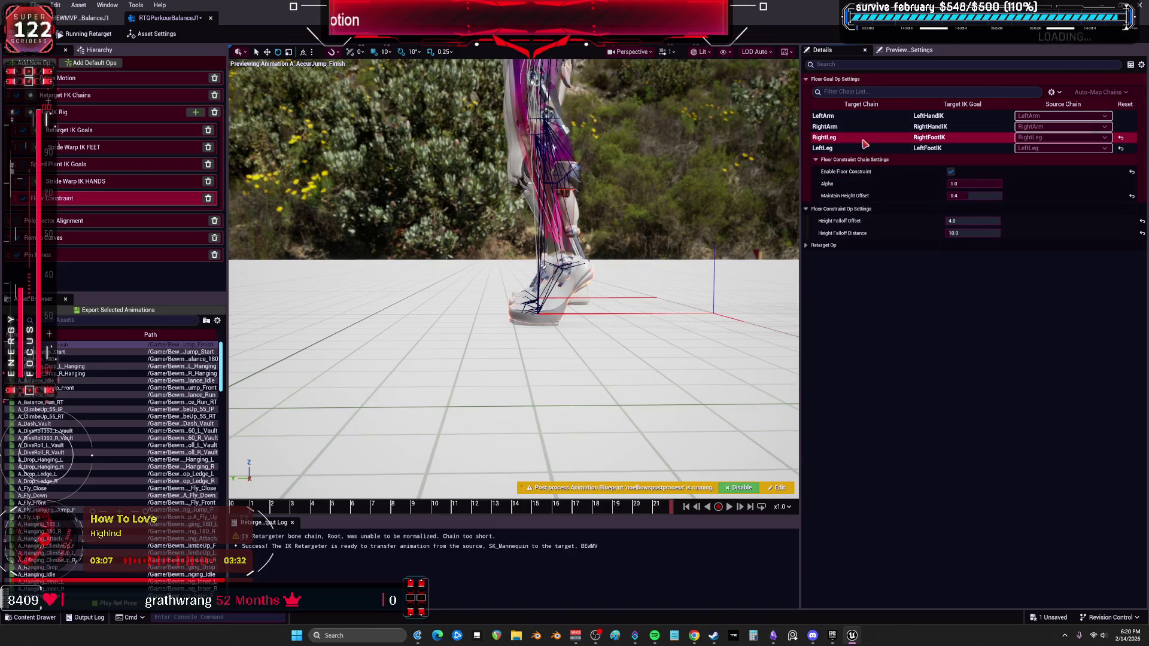
{"action": "left_click", "coordinate": [854, 151]}
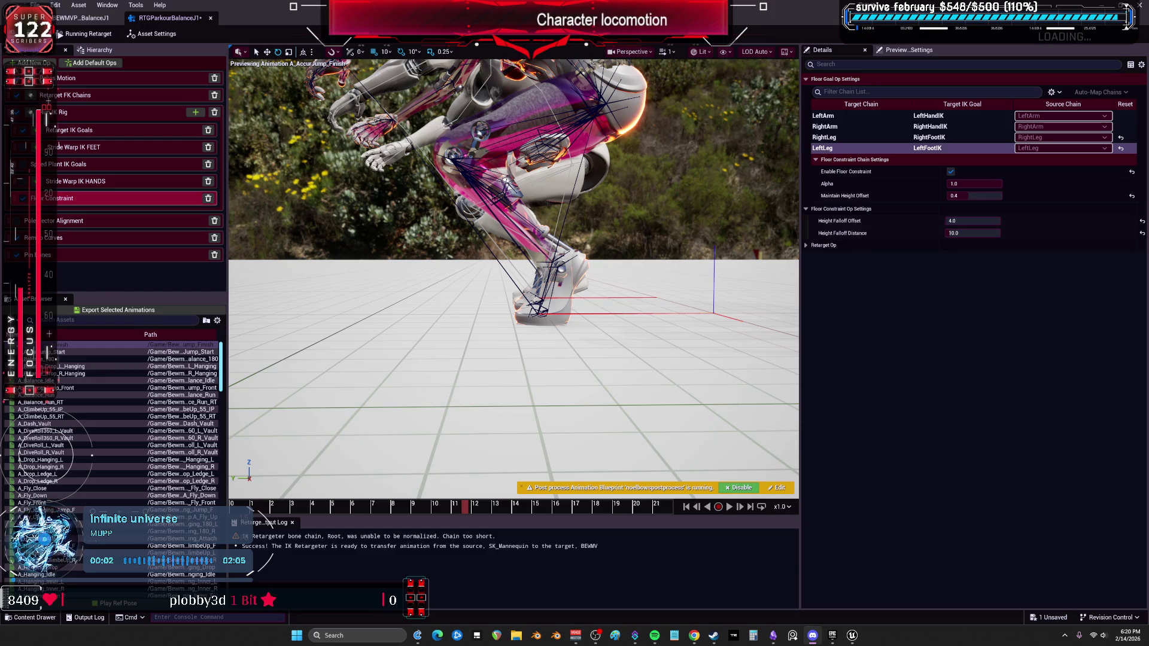
{"action": "left_click_drag", "start_coordinate": [694, 225], "coordinate": [688, 175]}
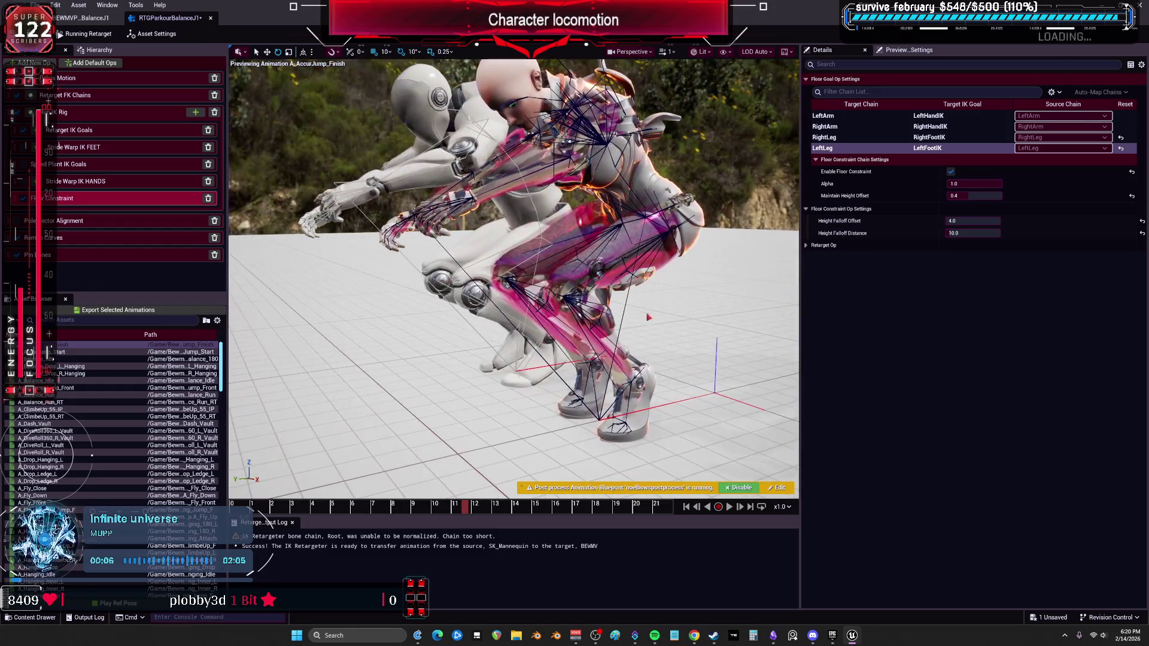
{"action": "mouse_move", "coordinate": [651, 304]}
{"action": "left_mouse_down"}
{"action": "mouse_move", "coordinate": [587, 275]}
{"action": "mouse_move", "coordinate": [571, 227]}
{"action": "left_mouse_up"}
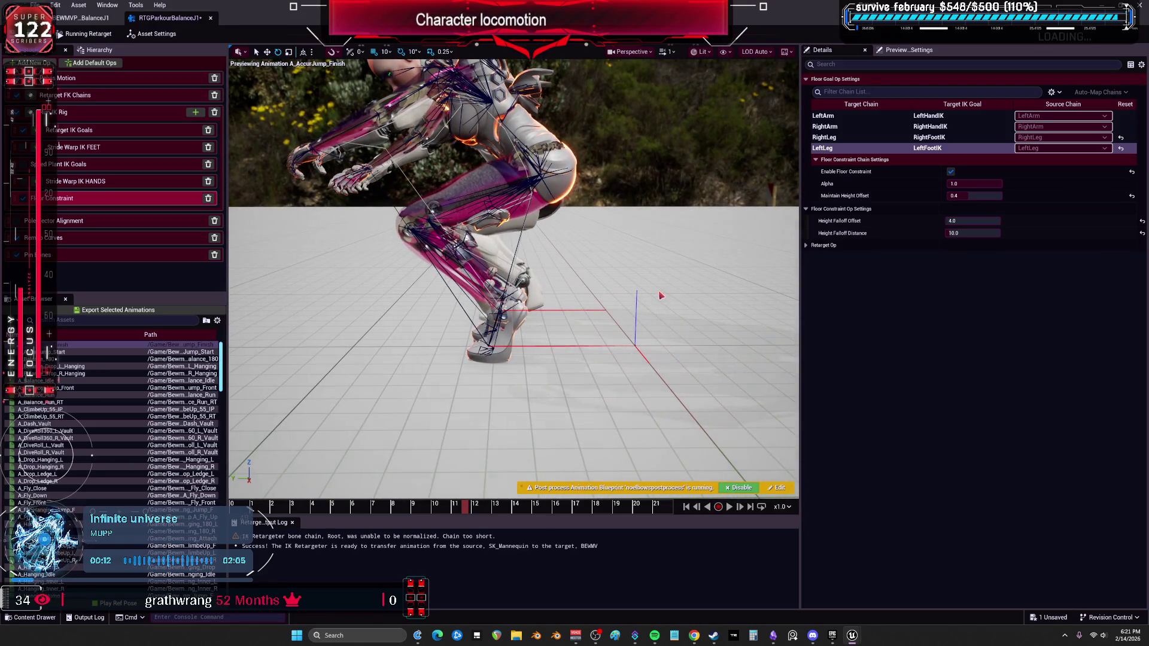
{"action": "left_click", "coordinate": [79, 79]}
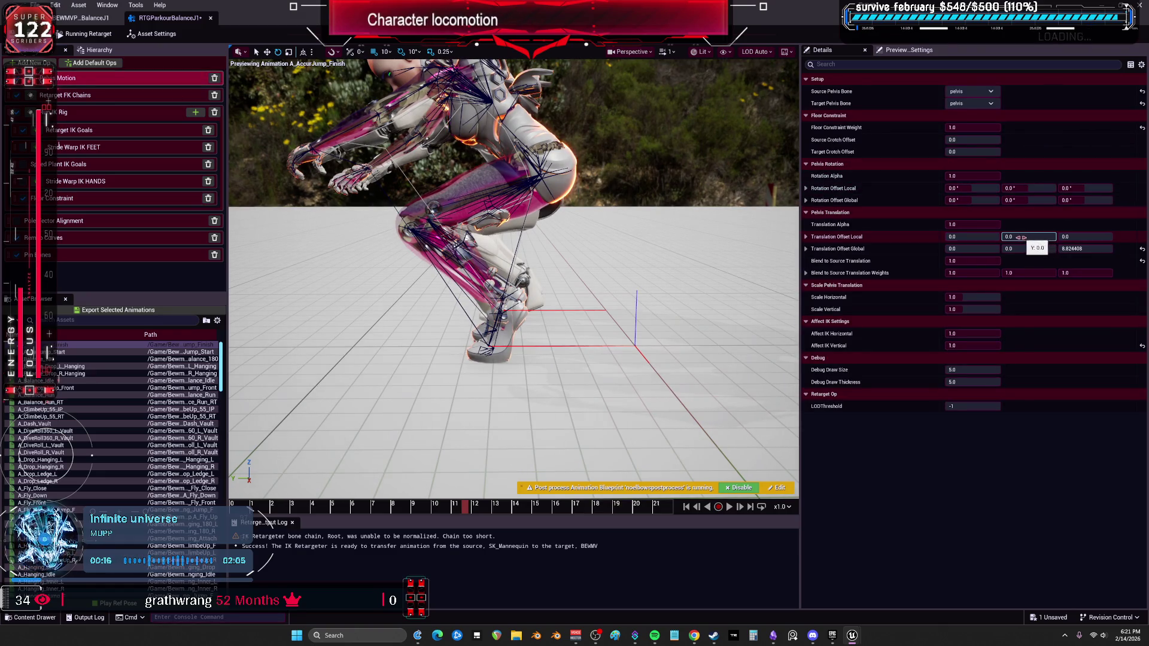
Set Blend to Source Translation to 1.0 and reset pelvis Translation Offset Local Y to 0
{"action": "type", "text": "1"}
{"action": "key", "text": "Return"}
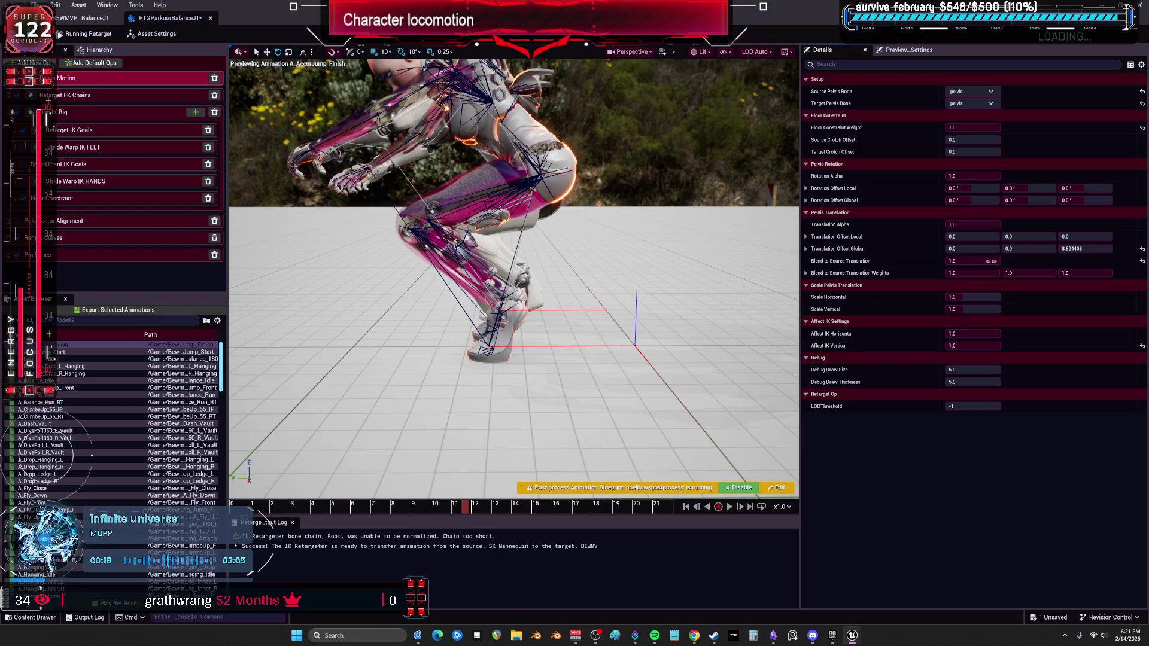
{"action": "mouse_move", "coordinate": [1008, 236]}
{"action": "left_mouse_down"}
{"action": "mouse_move", "coordinate": [1029, 237]}
{"action": "mouse_move", "coordinate": [1013, 238]}
{"action": "left_mouse_up"}
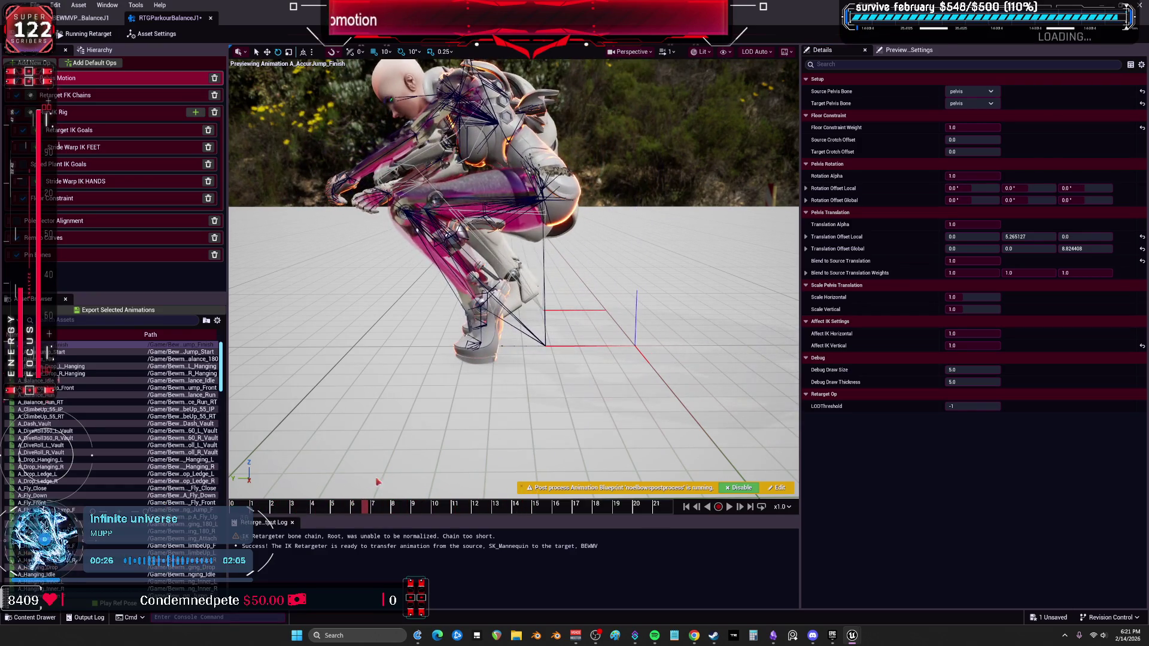
{"action": "left_click", "coordinate": [1029, 237]}
{"action": "type", "text": "0"}
{"action": "key", "text": "Return"}
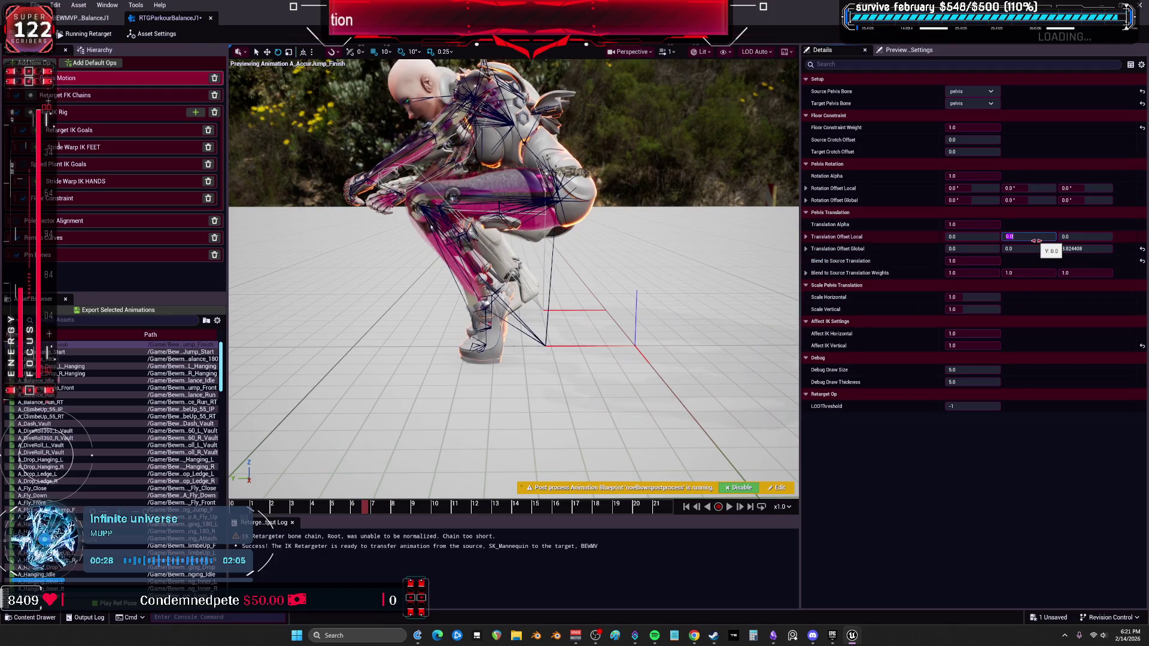
{"action": "left_click", "coordinate": [104, 142]}
{"action": "left_click", "coordinate": [101, 164]}
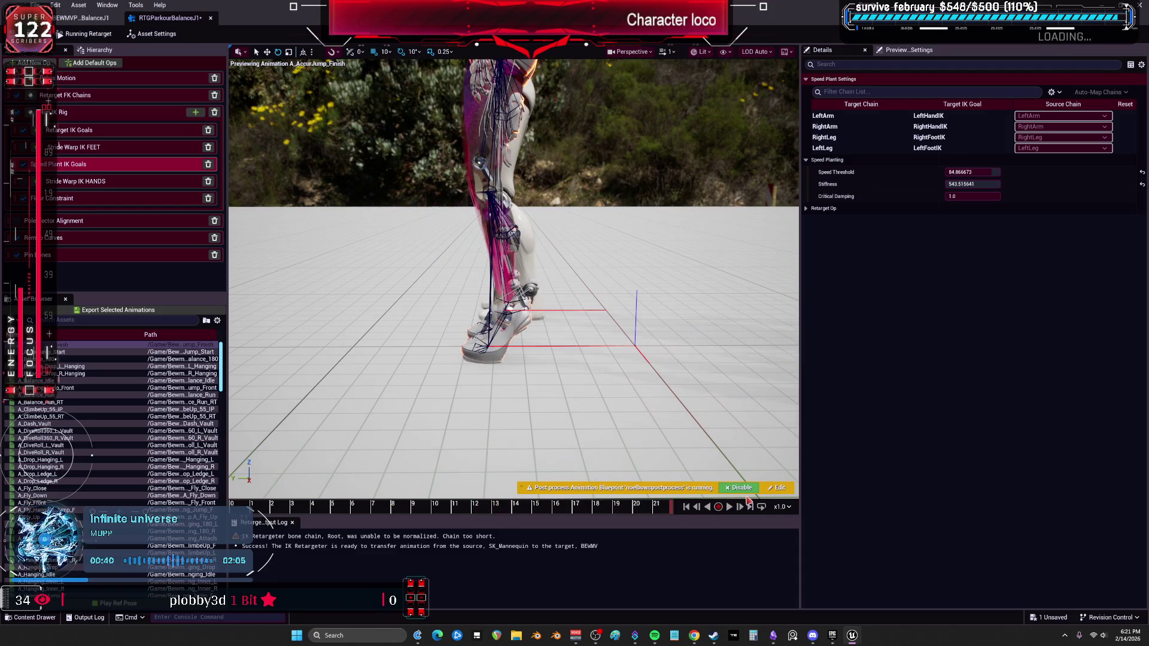
Drag speed-plant Critical Damping down to 0.094395, making Stiffness 16967592.6
{"action": "left_click", "coordinate": [972, 197]}
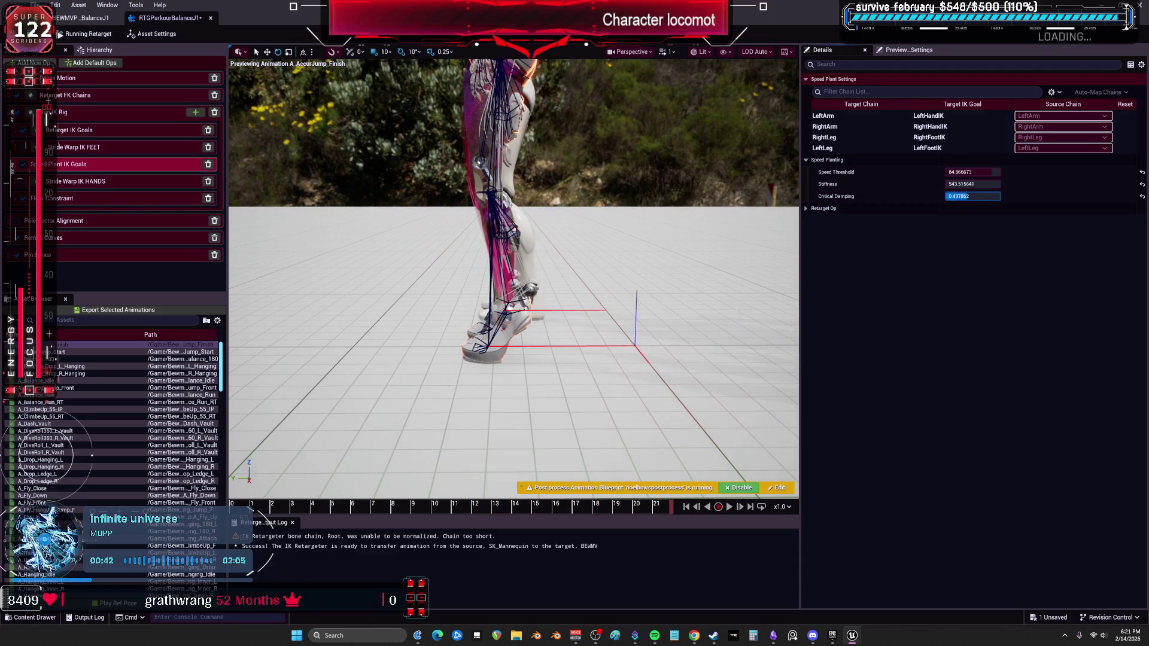
{"action": "left_click_drag", "start_coordinate": [972, 196], "coordinate": [975, 196]}
{"action": "left_click_drag", "start_coordinate": [973, 183], "coordinate": [1017, 184]}
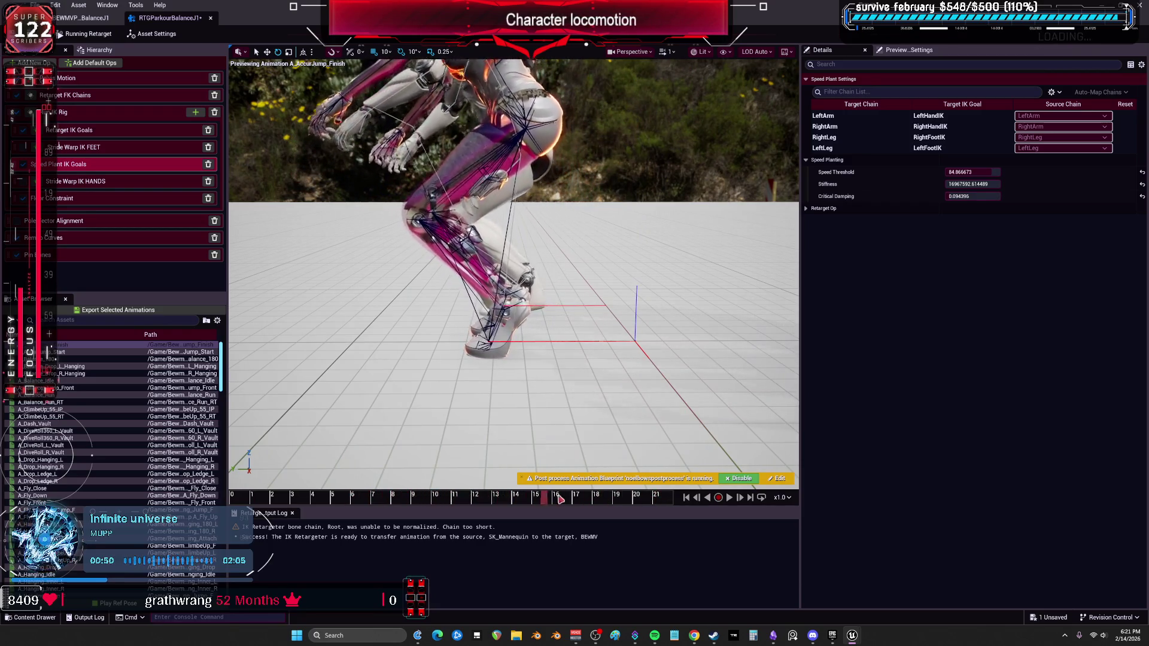
{"action": "left_click", "coordinate": [119, 78]}
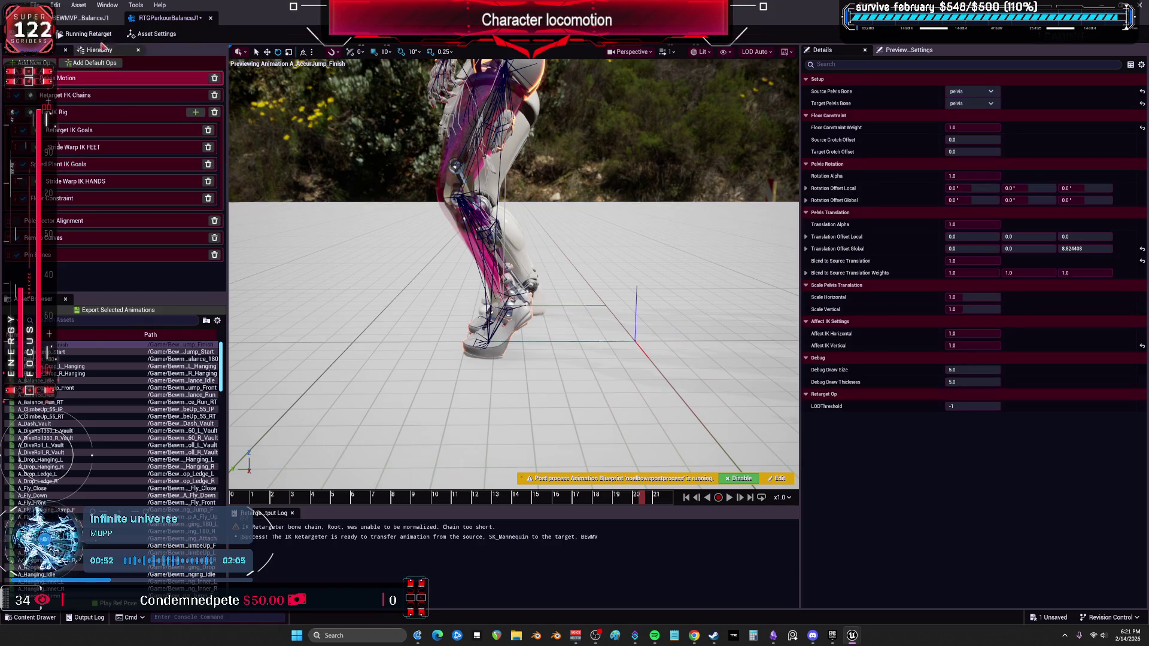
Set the foot_r full-body IK bone's rotation stiffness to 0.5
{"action": "left_click", "coordinate": [83, 19]}
{"action": "scroll", "coordinate": [180, 284], "scroll_direction": "down", "scroll_amount": 10}
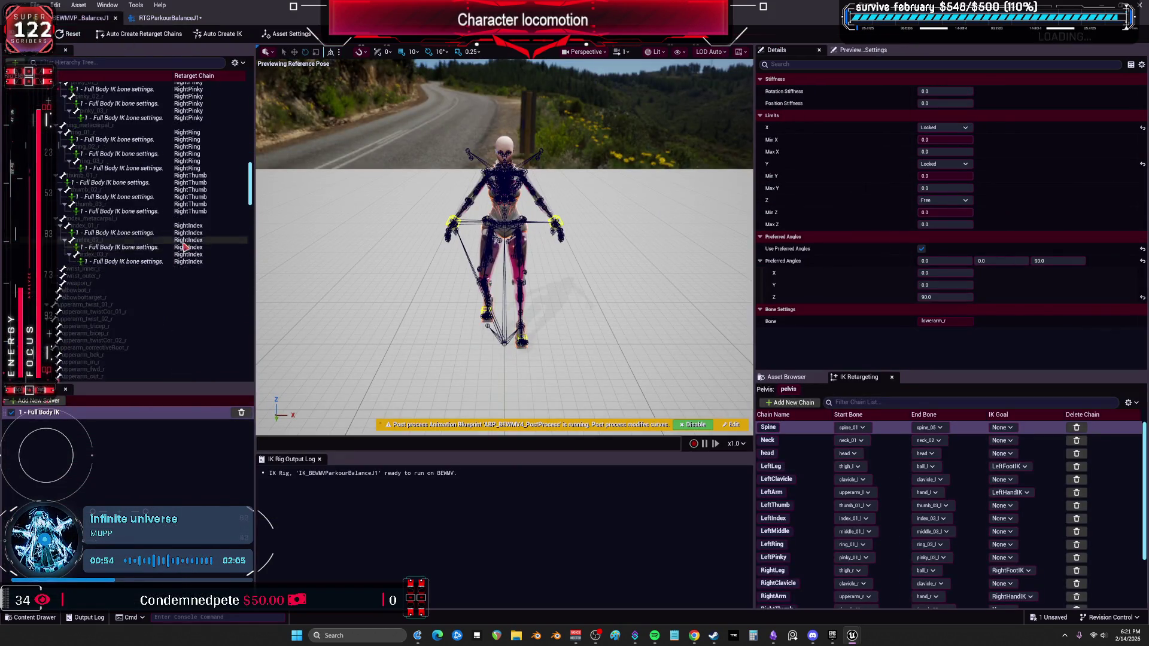
{"action": "scroll", "coordinate": [203, 281], "scroll_direction": "down", "scroll_amount": 10}
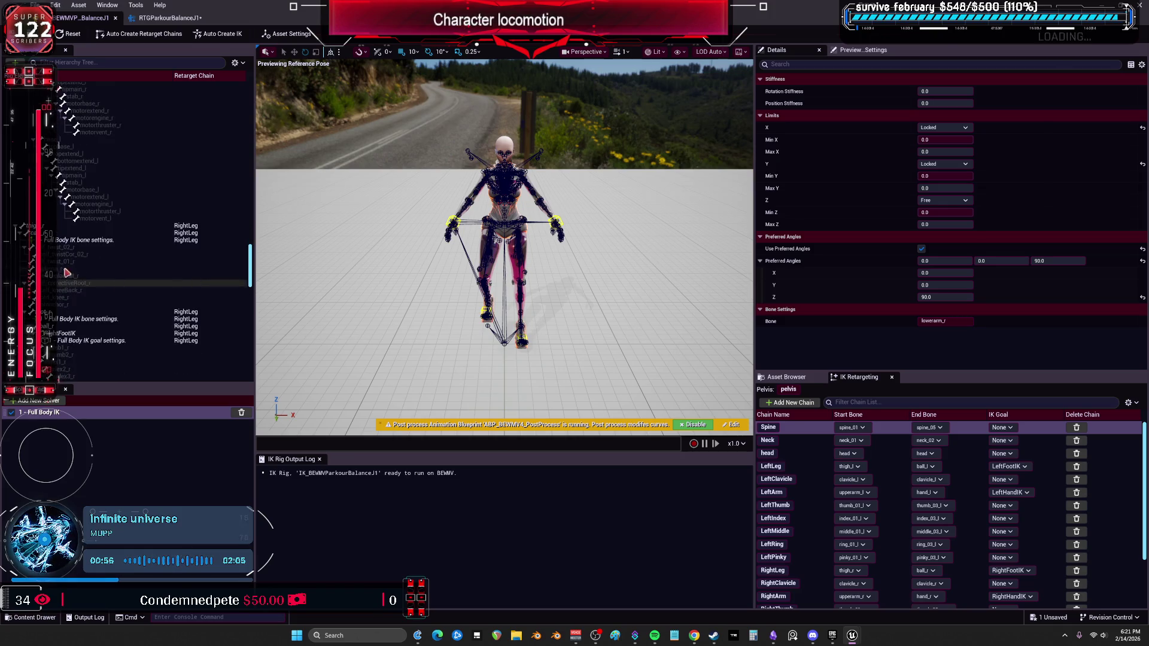
{"action": "left_click", "coordinate": [70, 270]}
{"action": "left_click", "coordinate": [71, 262]}
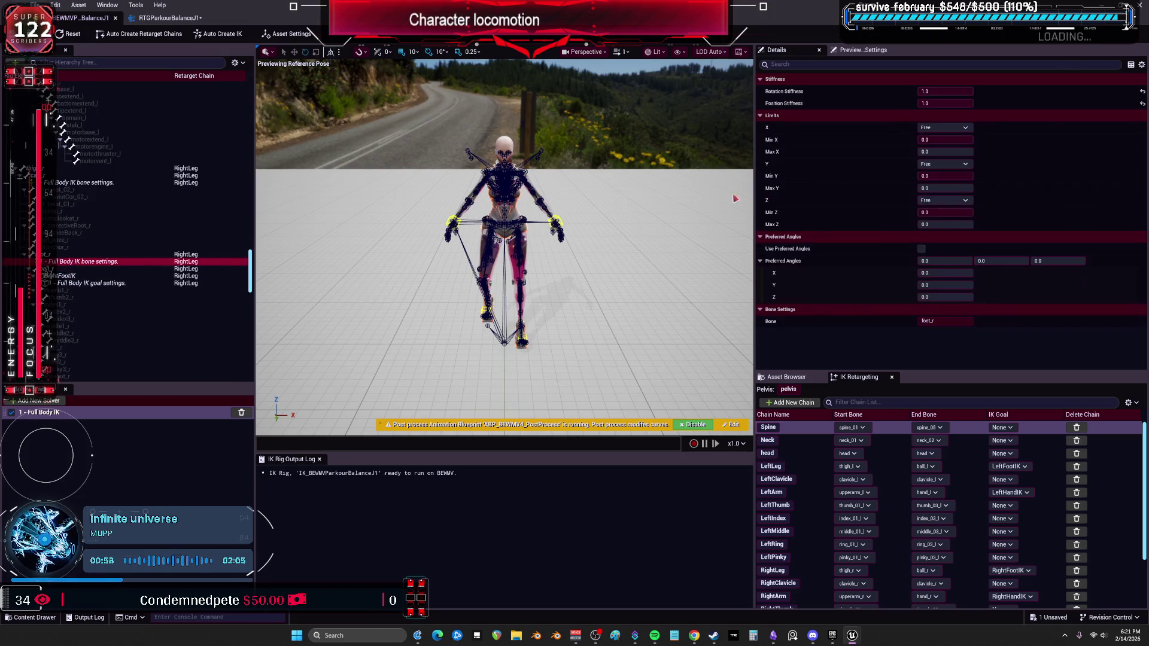
{"action": "left_click", "coordinate": [956, 91]}
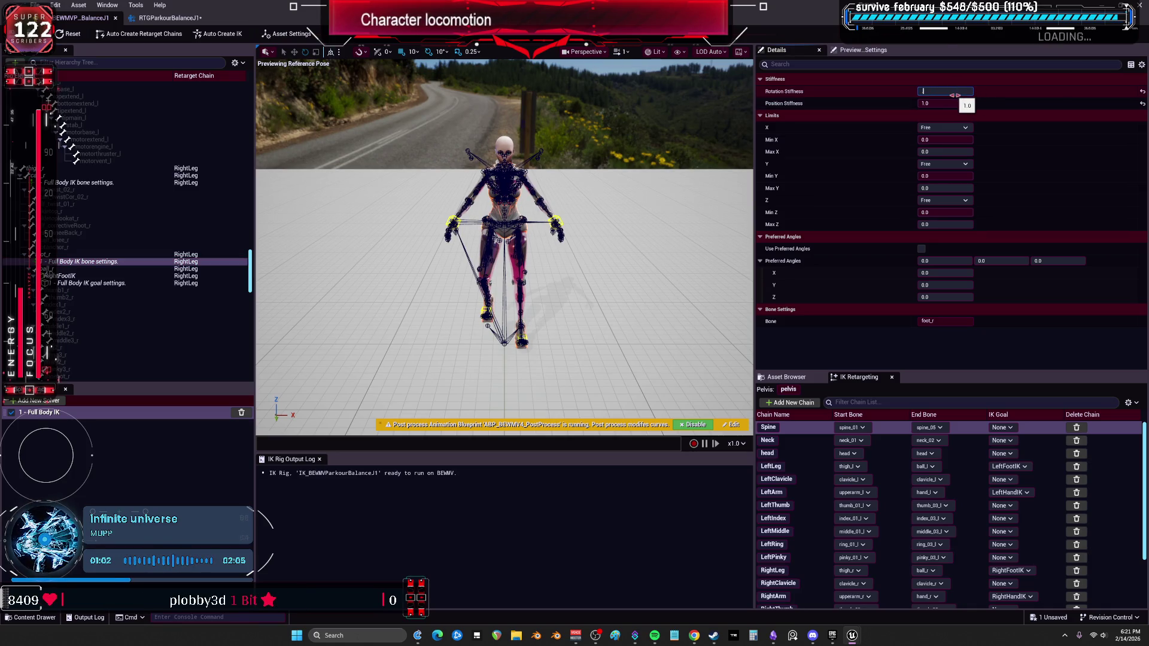
{"action": "key", "text": "Return"}
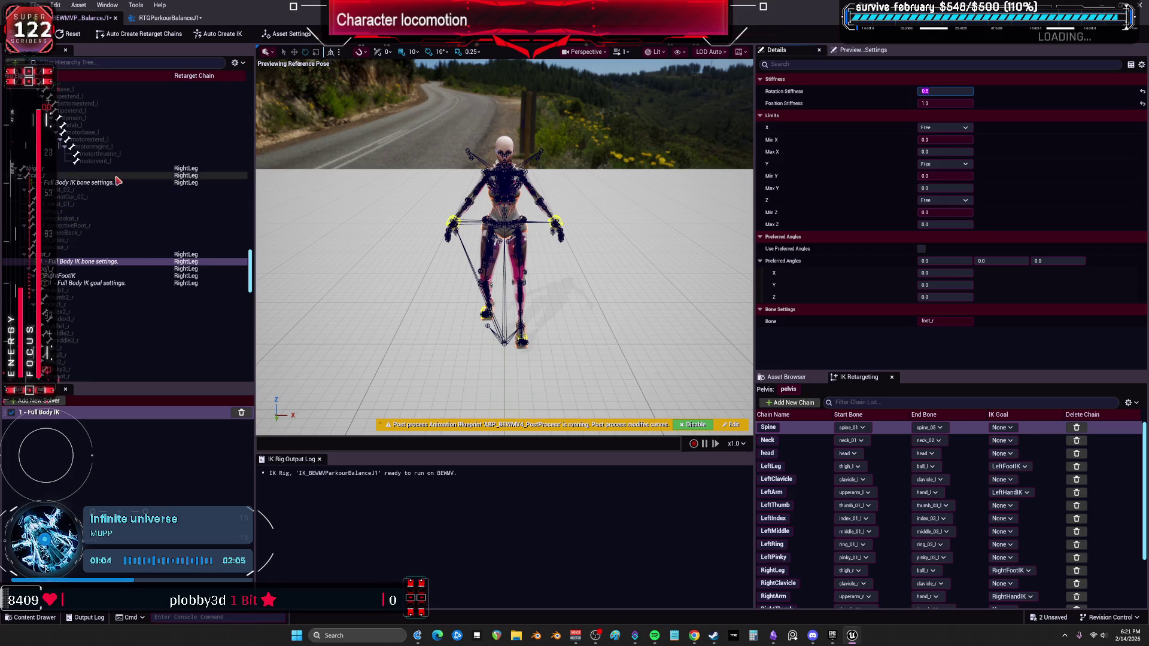
Set the foot_l bone's rotation stiffness to 0.5, recheck foot_r, and return to the retargeter
{"action": "scroll", "coordinate": [127, 175], "scroll_direction": "up", "scroll_amount": 4}
{"action": "scroll", "coordinate": [128, 175], "scroll_direction": "up", "scroll_amount": 8}
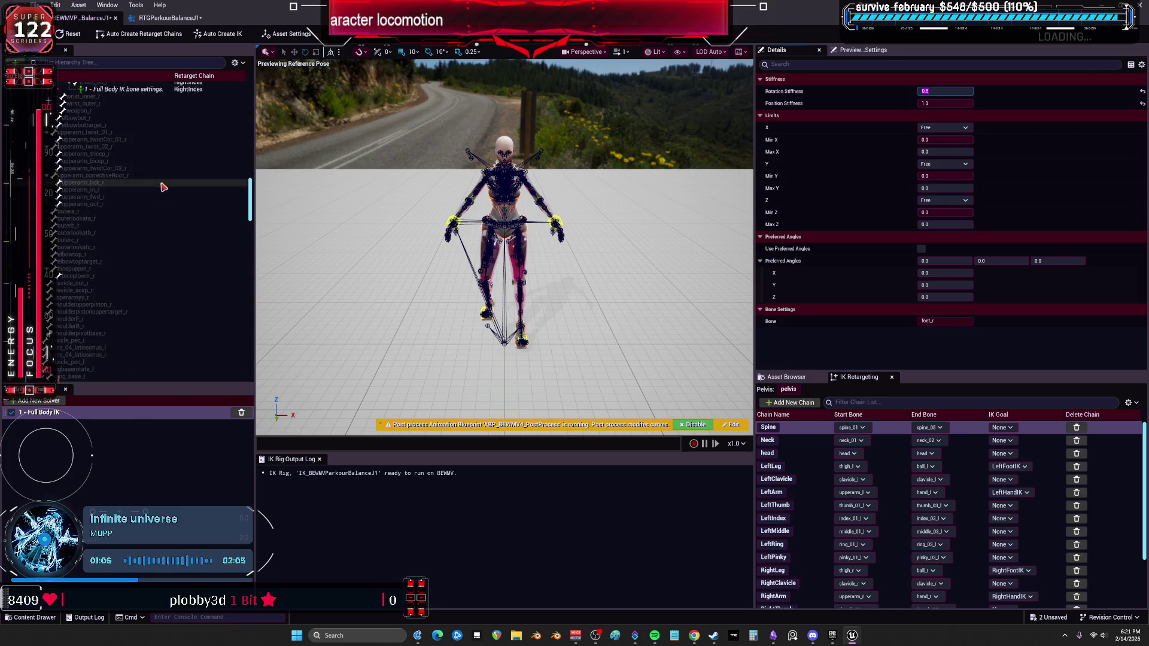
{"action": "left_click_drag", "start_coordinate": [251, 187], "coordinate": [251, 340]}
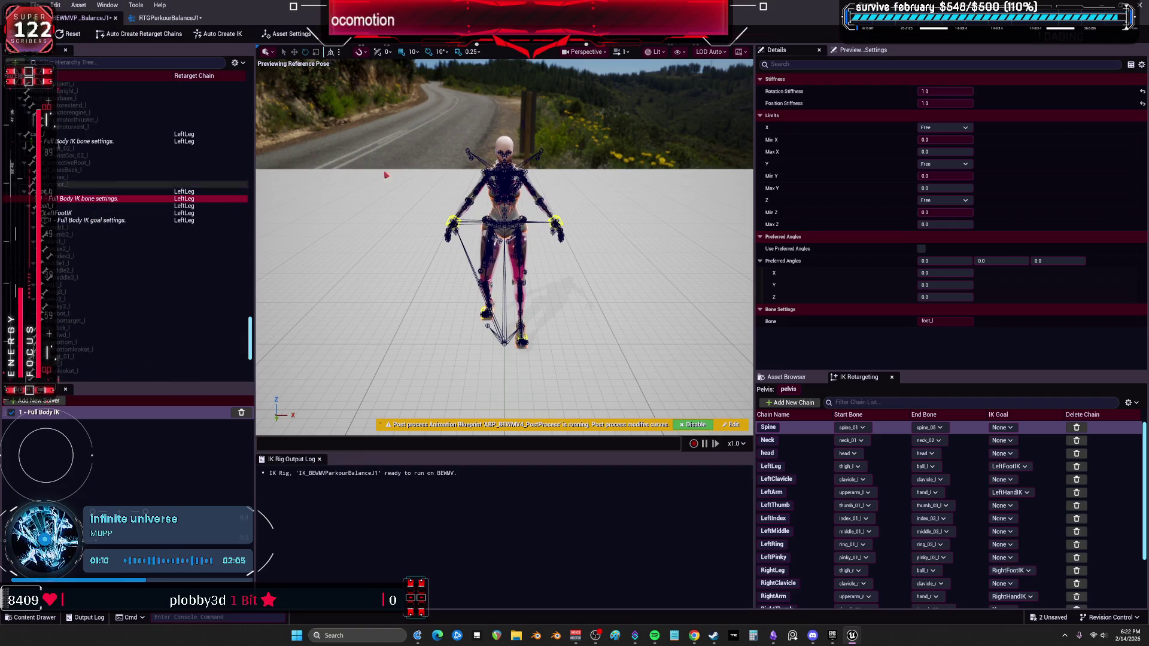
{"action": "left_click", "coordinate": [945, 103]}
{"action": "type", "text": "0.5"}
{"action": "key", "text": "Return"}
{"action": "type", "text": "0.5"}
{"action": "key", "text": "Return"}
{"action": "left_click", "coordinate": [938, 103]}
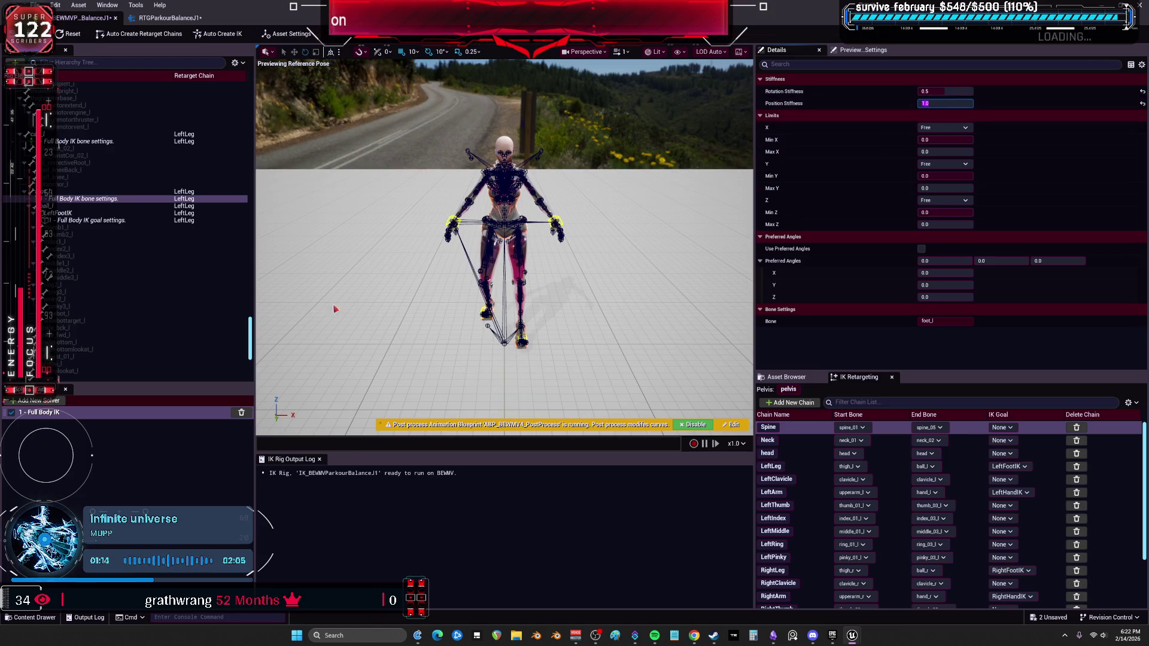
{"action": "scroll", "coordinate": [82, 234], "scroll_direction": "up", "scroll_amount": 10}
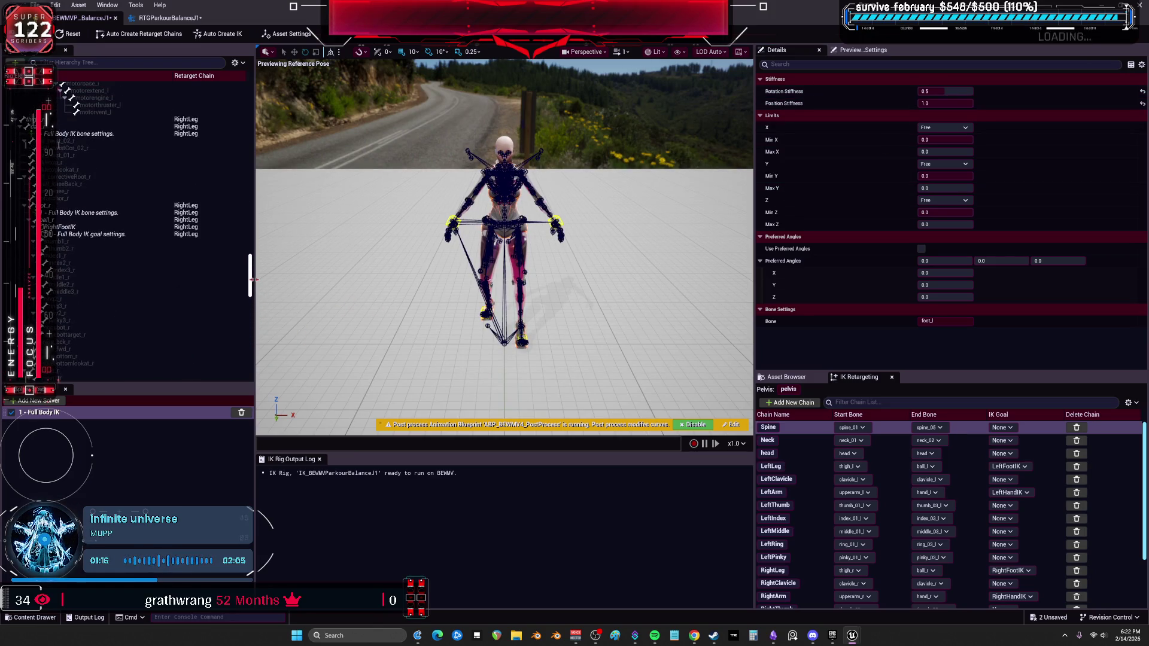
{"action": "left_click", "coordinate": [81, 235]}
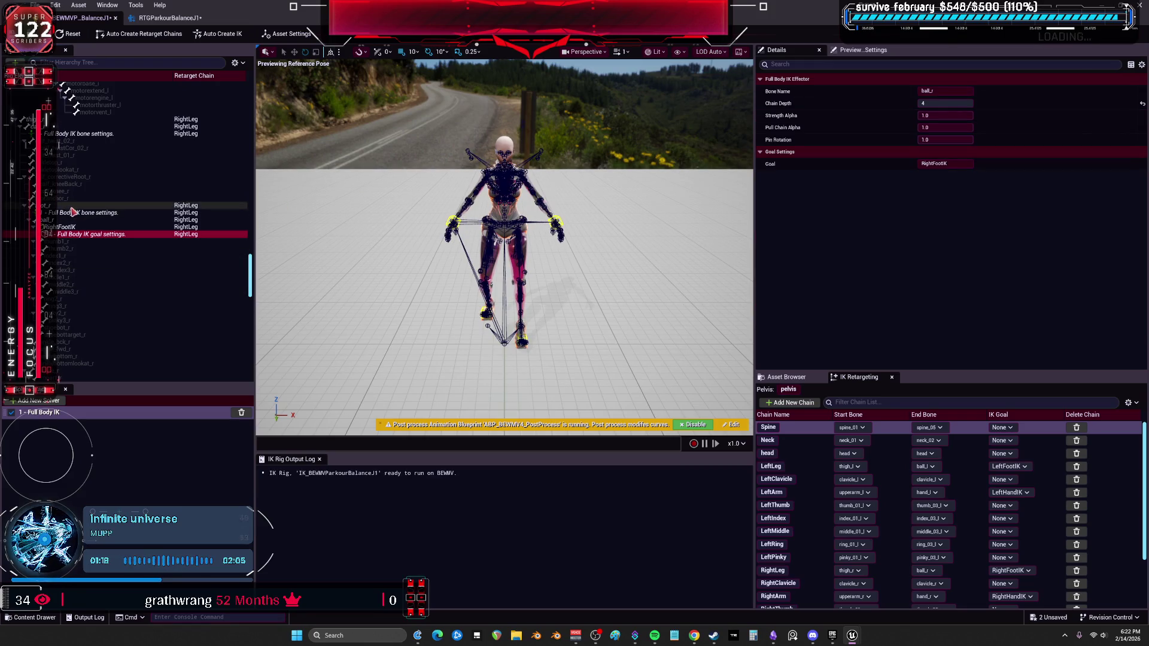
{"action": "left_click", "coordinate": [72, 212]}
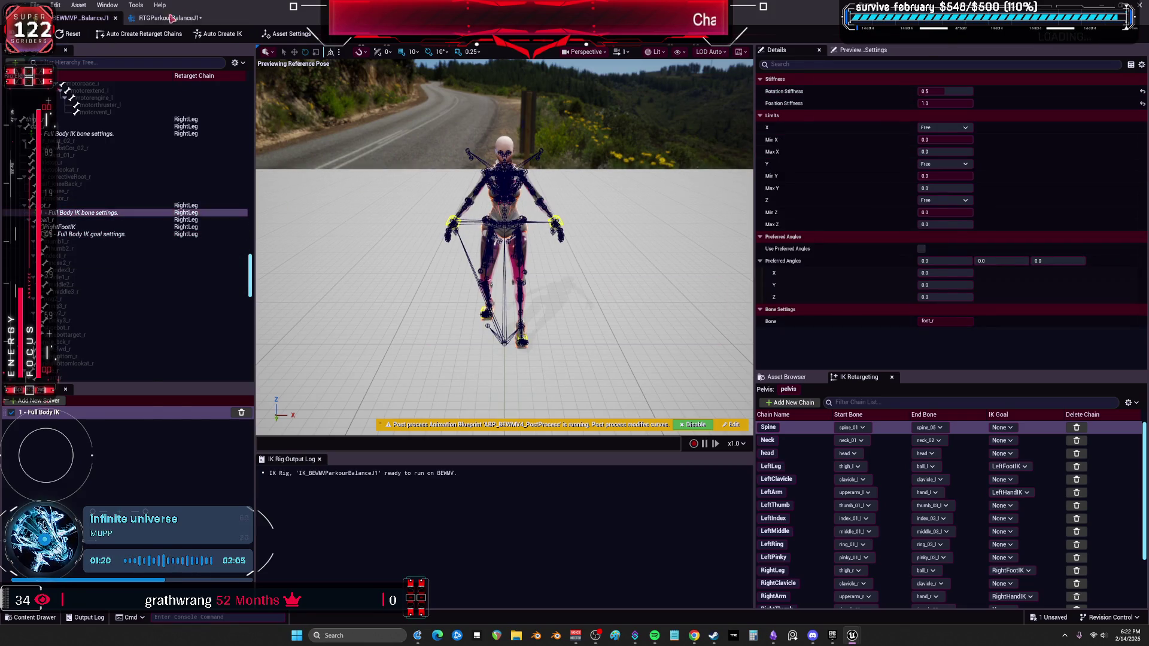
{"action": "left_click", "coordinate": [169, 18]}
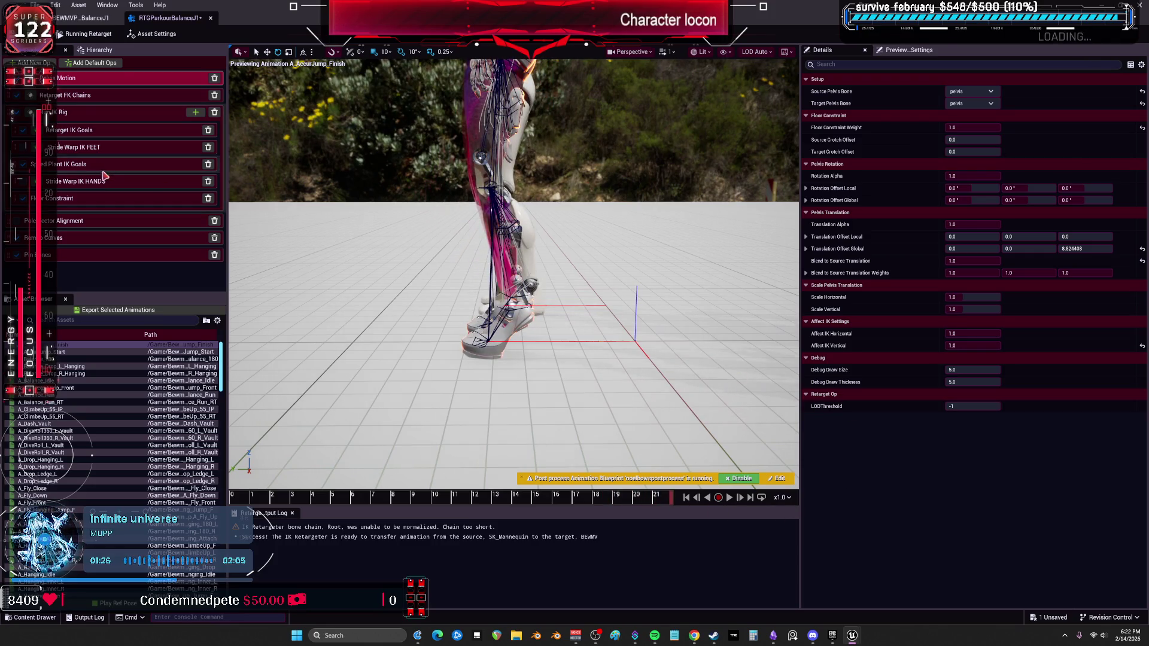
Set Floor Constraint Height Falloff Distance to 37.7 and Offset to 5.0, checking around frame 6
{"action": "left_click", "coordinate": [77, 204]}
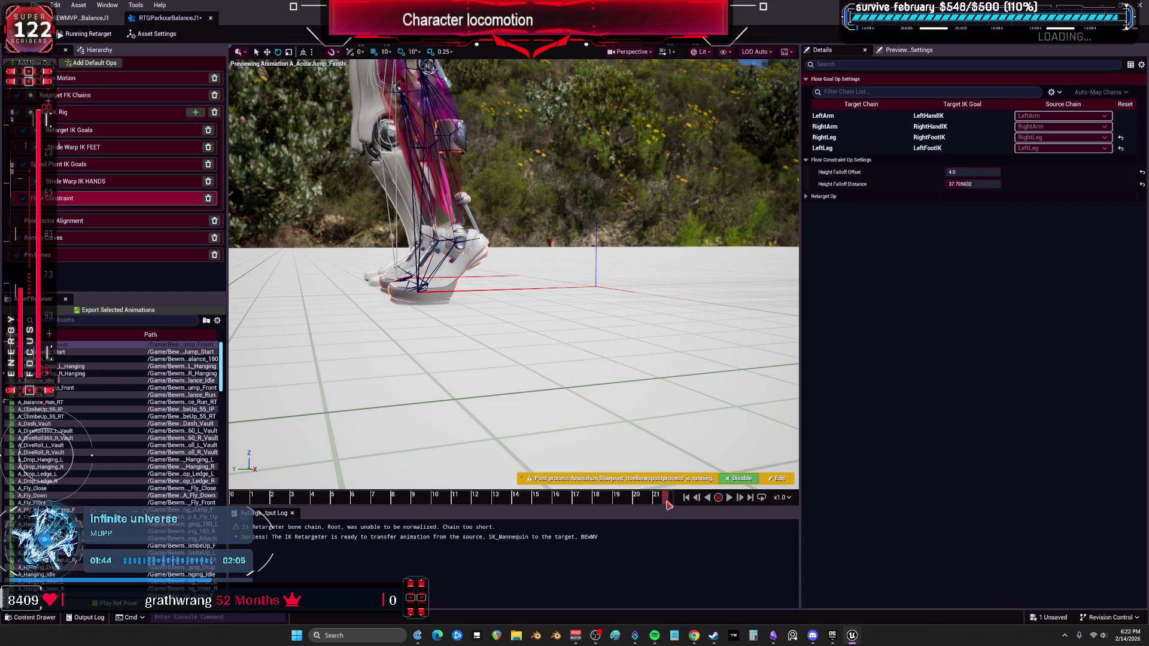
{"action": "left_click", "coordinate": [956, 184]}
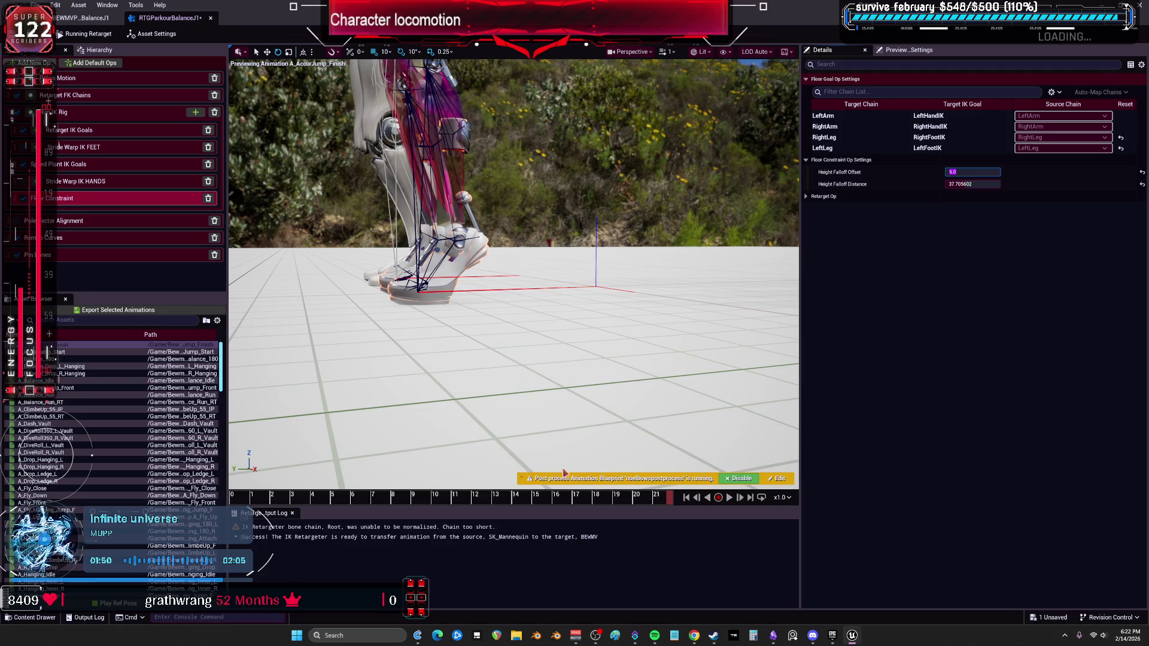
{"action": "left_click_drag", "start_coordinate": [312, 504], "coordinate": [628, 504]}
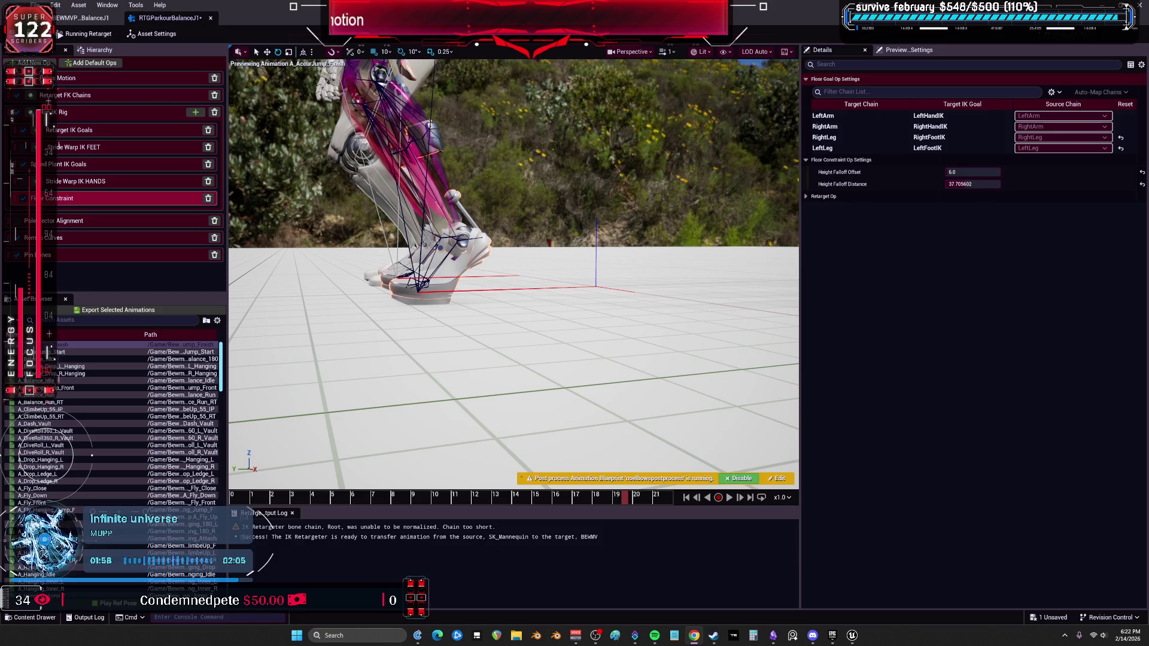
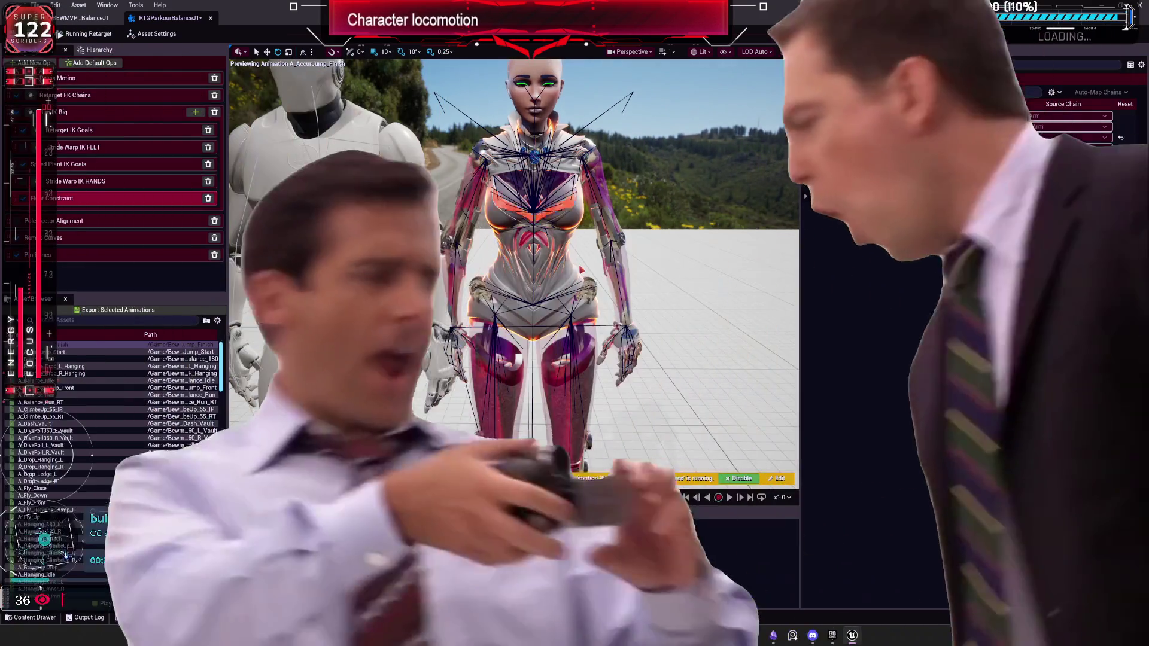
Save the retargeter and batch-export the retargeted parkour animation to BewmV/BEWMV/Animations
{"action": "key", "text": "ctrl+s"}
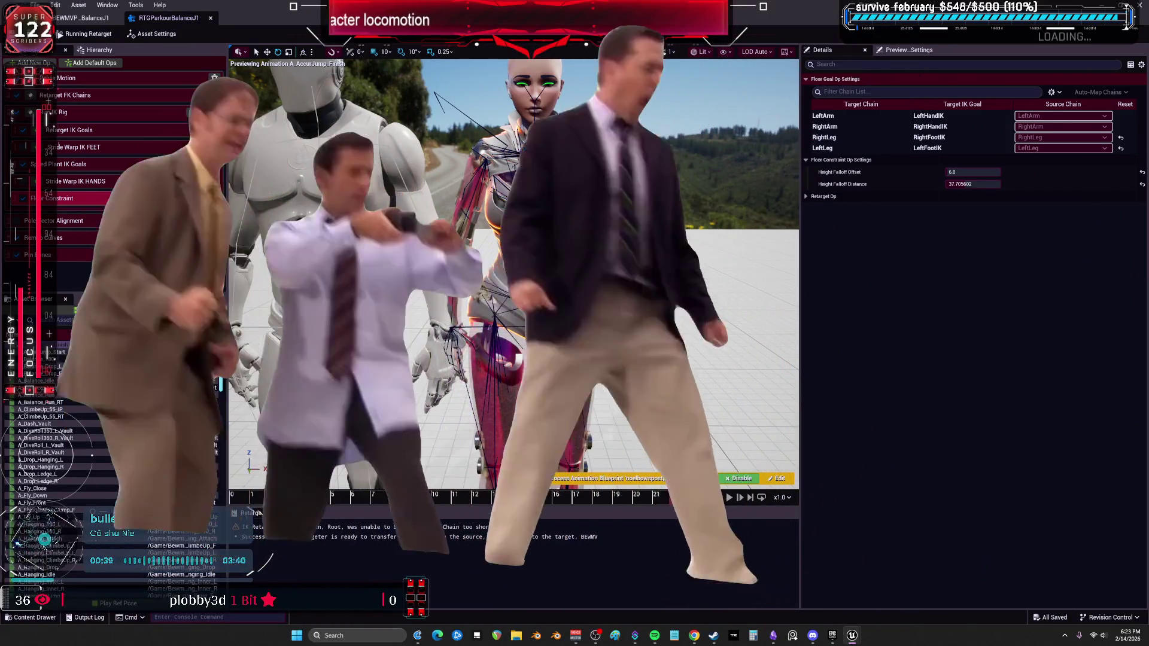
{"action": "left_click", "coordinate": [102, 311]}
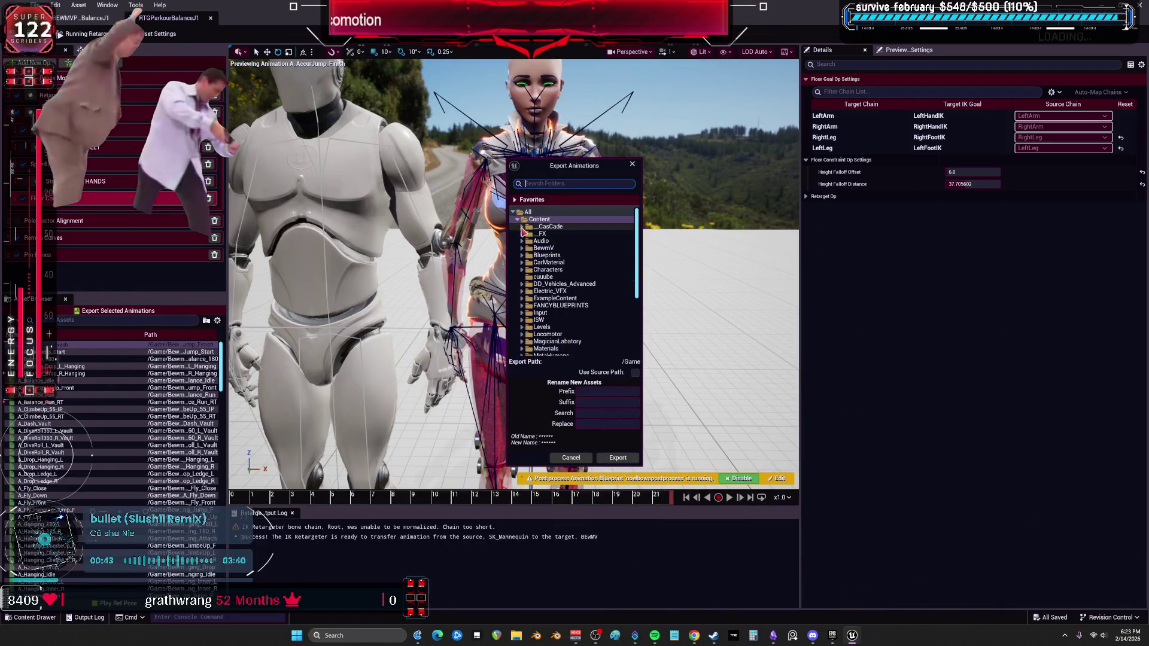
{"action": "left_click", "coordinate": [522, 248]}
{"action": "left_click", "coordinate": [526, 255]}
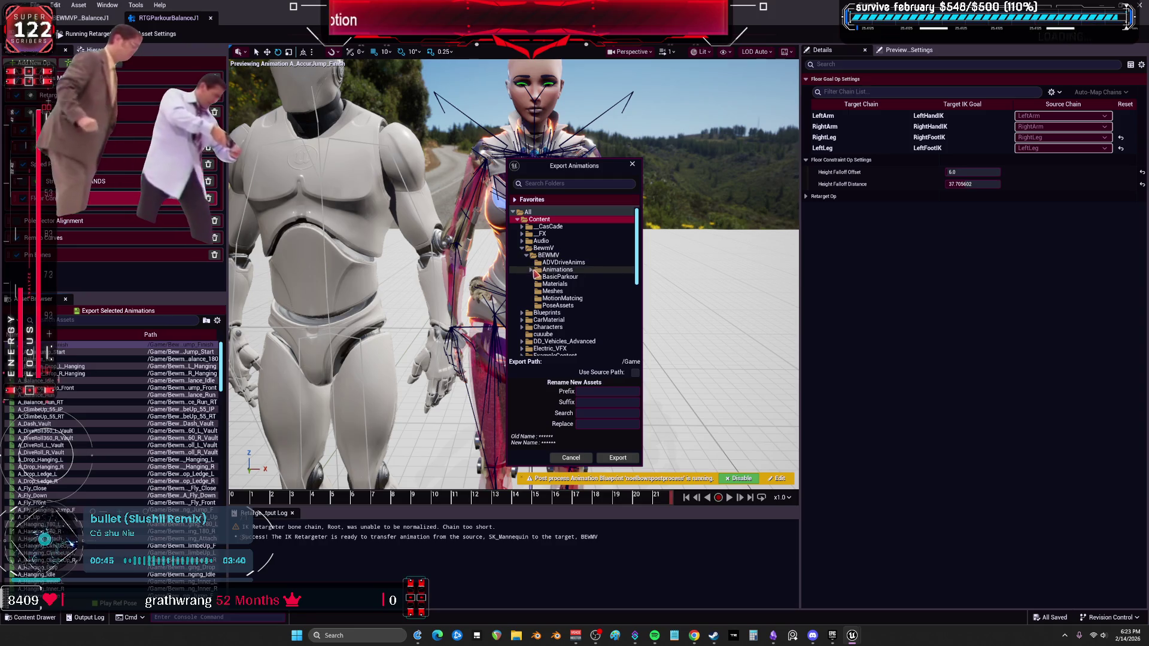
{"action": "left_click", "coordinate": [532, 269]}
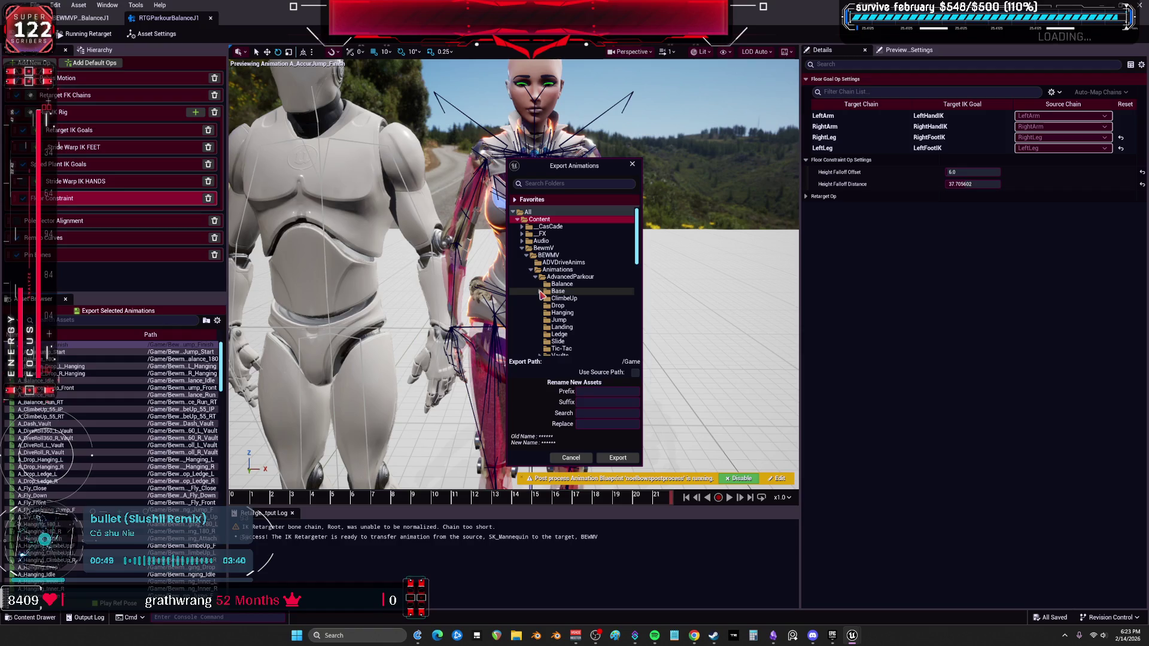
{"action": "scroll", "coordinate": [580, 341], "scroll_direction": "down", "scroll_amount": 1}
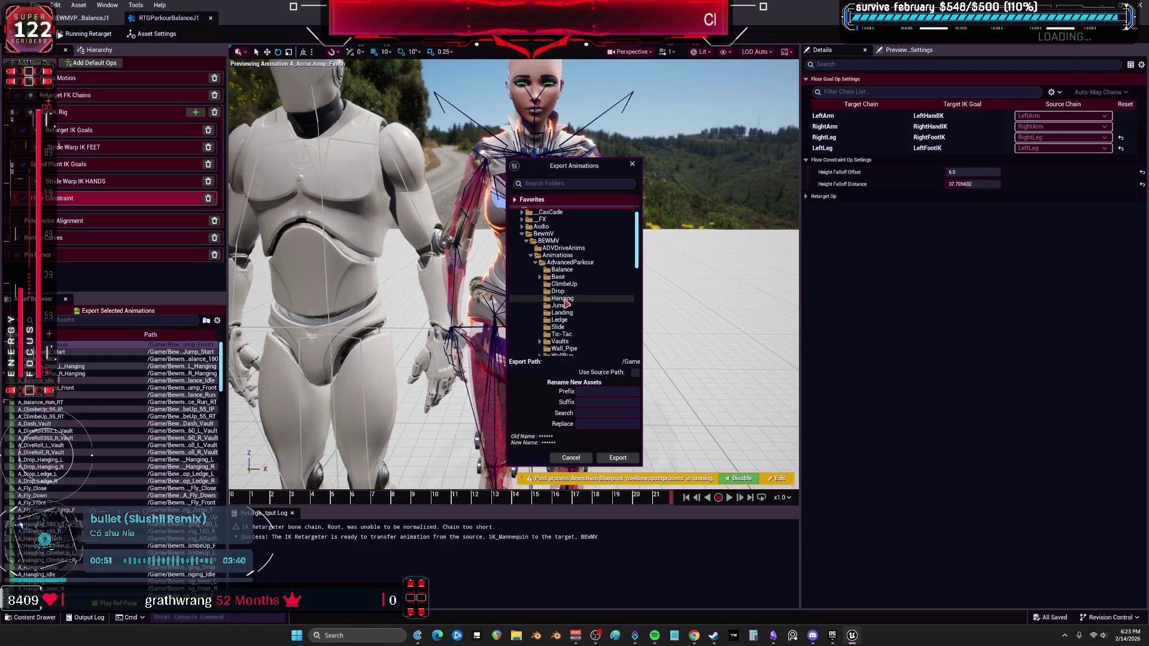
{"action": "left_click", "coordinate": [592, 391]}
{"action": "type", "text": "_V_J1"}
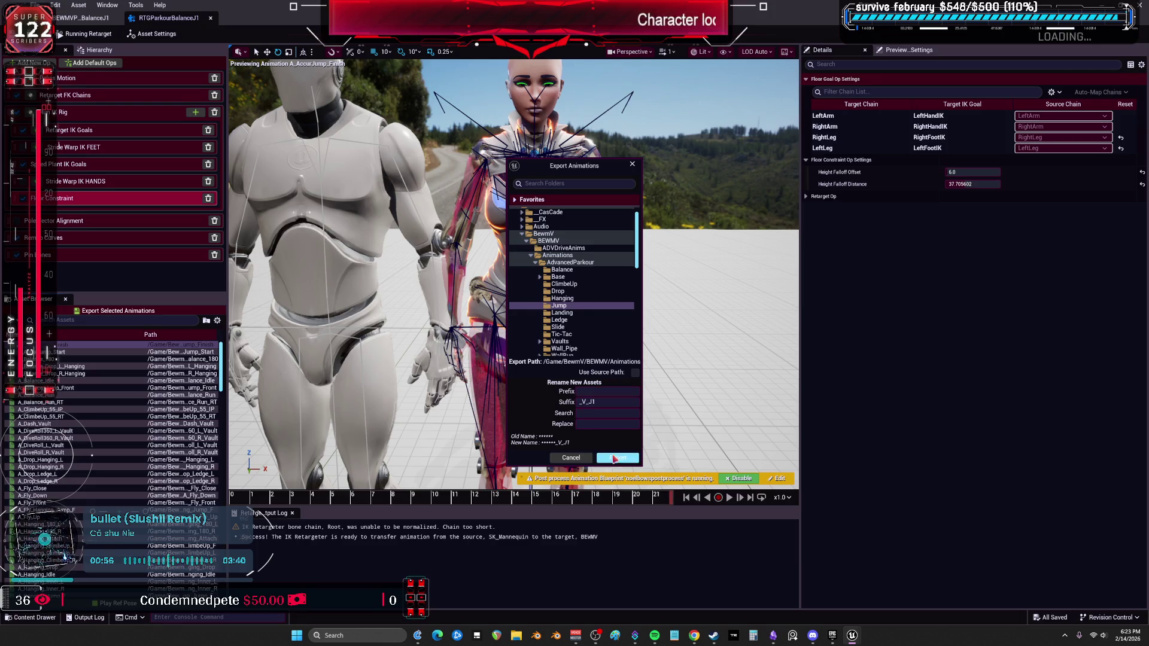
{"action": "left_click", "coordinate": [614, 459]}
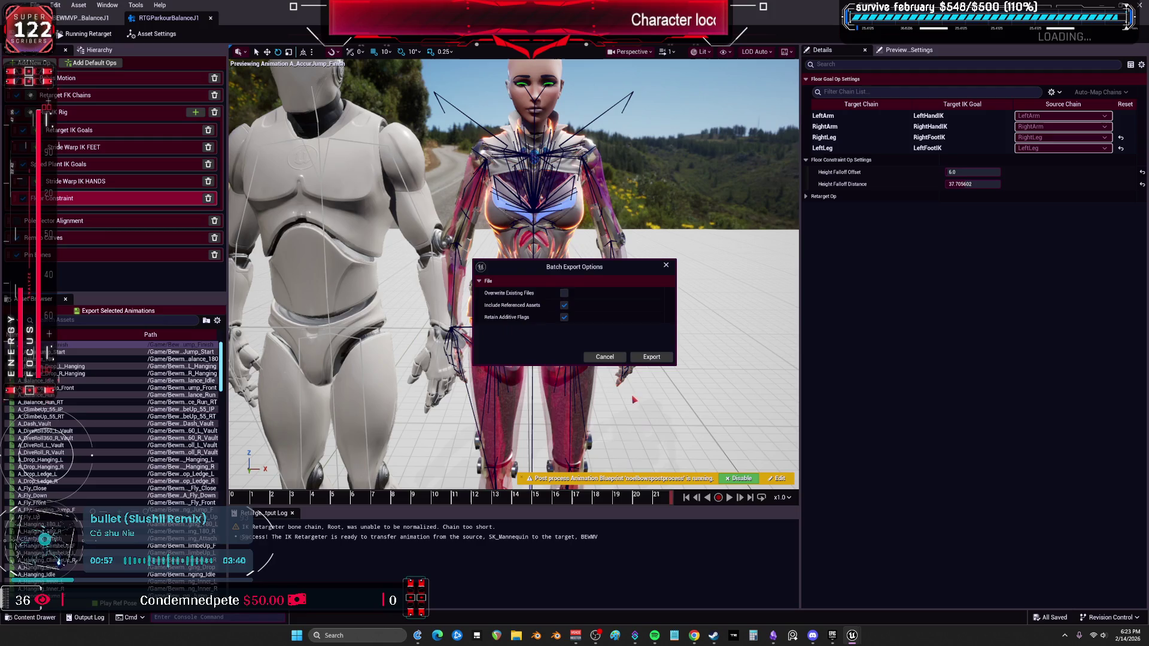
{"action": "left_click", "coordinate": [656, 358]}
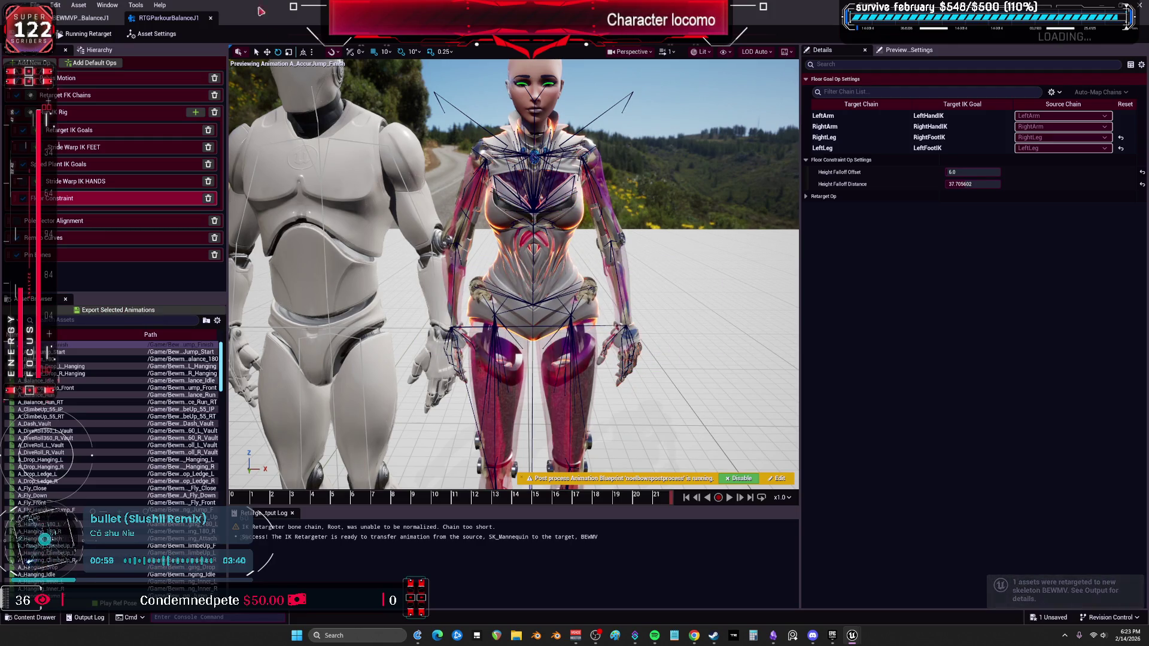
Shrink the retargeter window and browse the ParagonTerra animations in the main editor
{"action": "left_click_drag", "start_coordinate": [584, 7], "coordinate": [586, 407]}
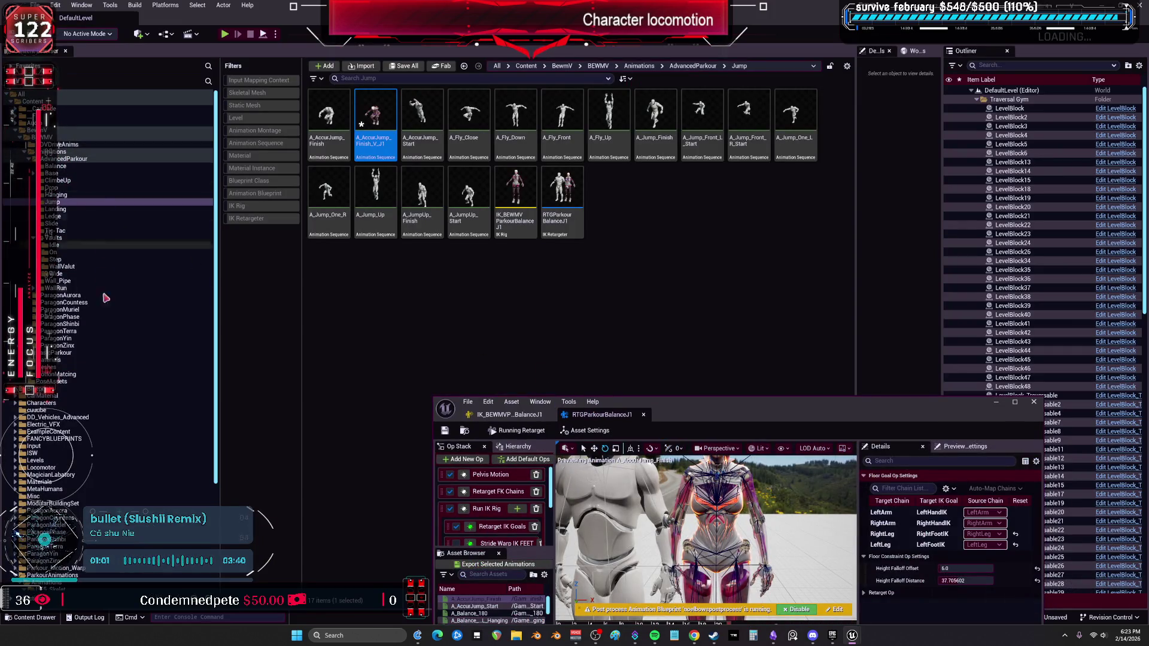
{"action": "left_click", "coordinate": [59, 331]}
{"action": "left_click", "coordinate": [661, 184]}
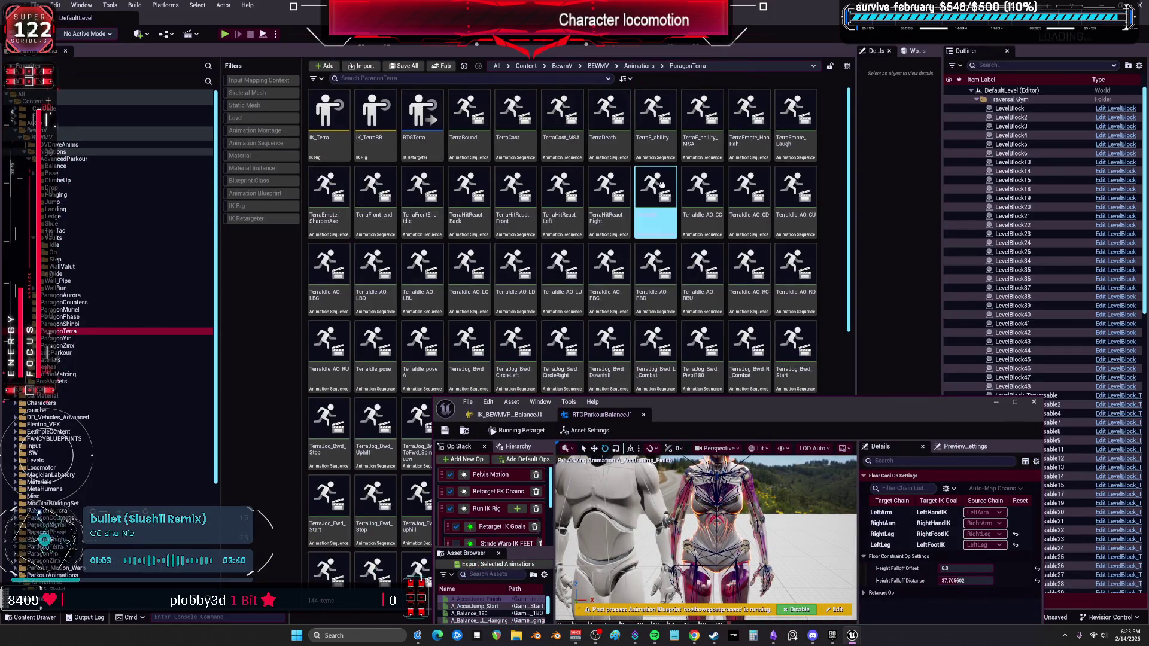
{"action": "left_click", "coordinate": [436, 254]}
{"action": "left_click", "coordinate": [656, 431]}
{"action": "scroll", "coordinate": [656, 430], "scroll_direction": "down", "scroll_amount": 5}
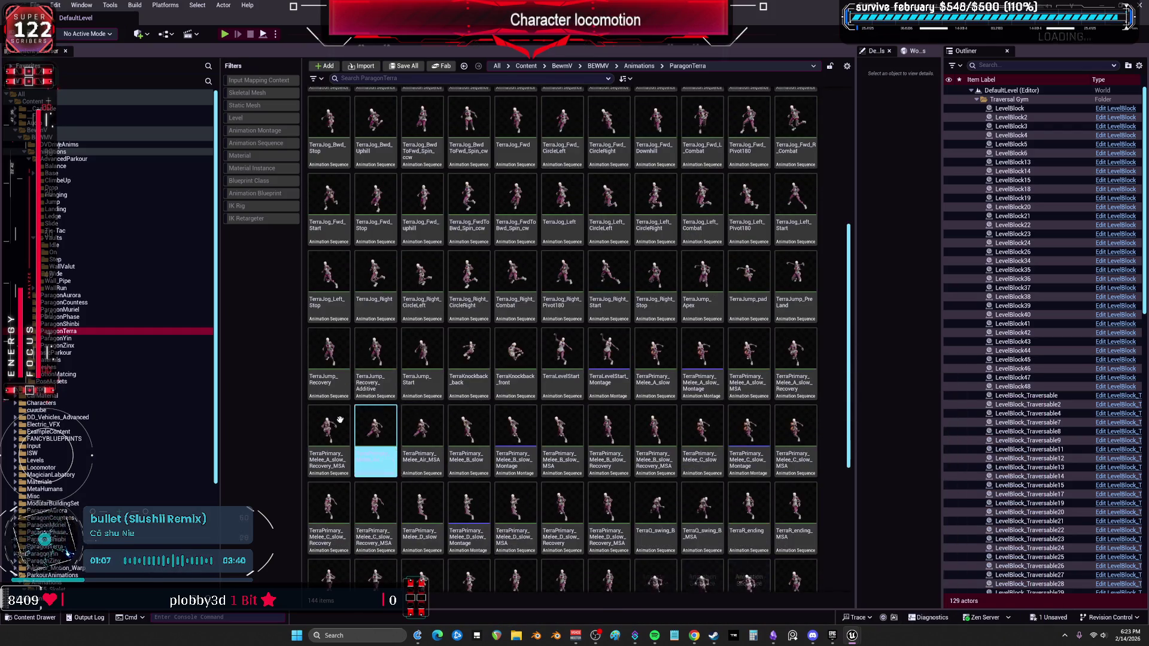
Open YinJog_Left from the ParagonYin folder in the animation editor
{"action": "left_click", "coordinate": [60, 338]}
{"action": "left_click", "coordinate": [608, 359]}
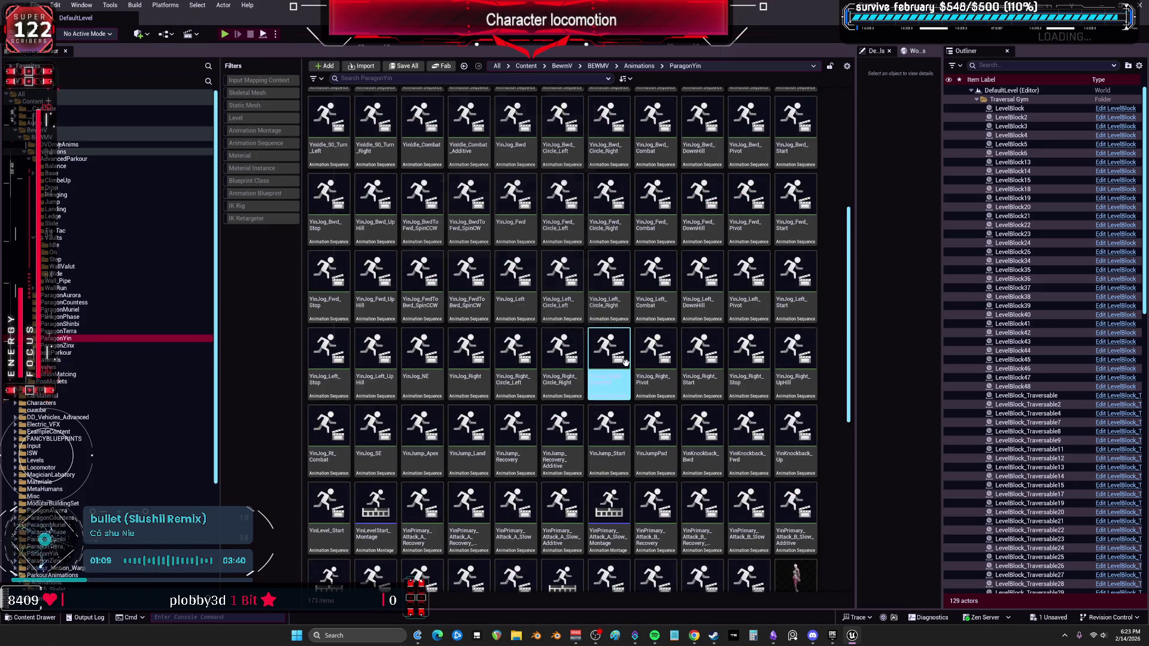
{"action": "left_click", "coordinate": [545, 268]}
{"action": "key", "text": "Left"}
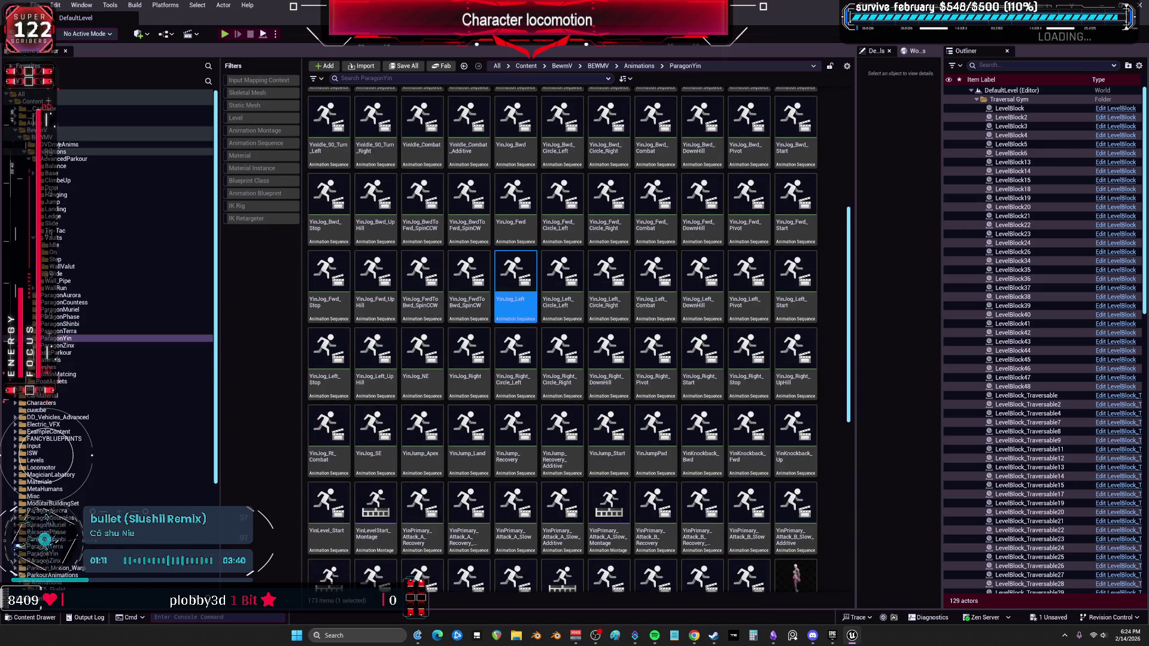
{"action": "key", "text": "Return"}
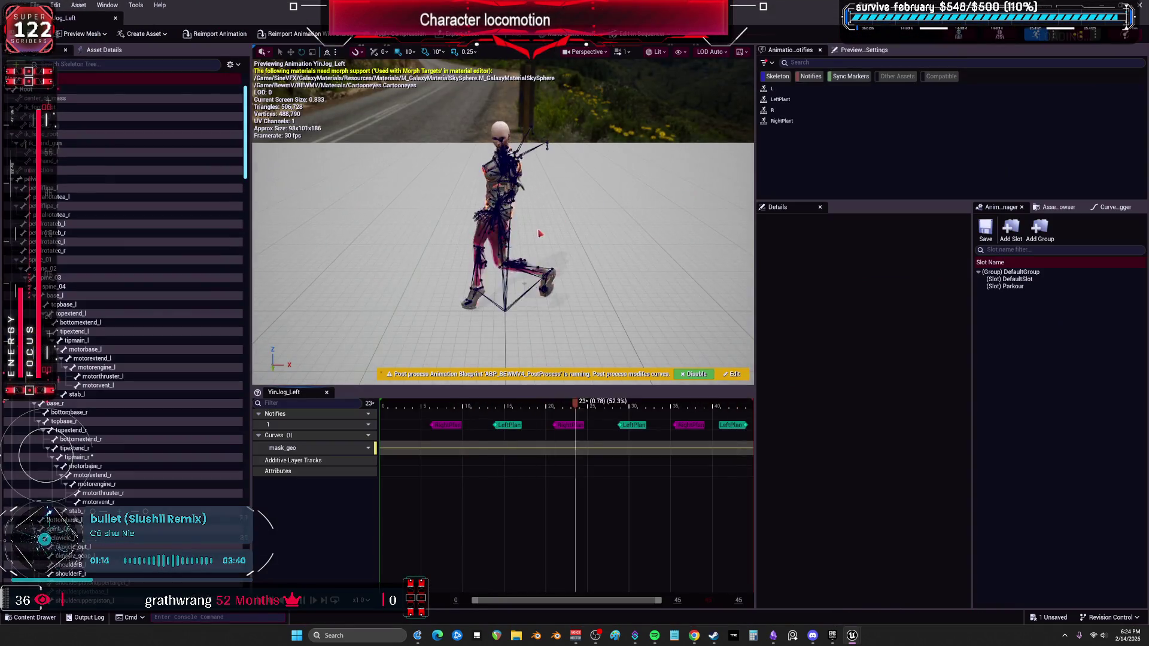
Orbit to a close front view of YinJog_Left, enlarge the viewport, and widen the Asset Browser
{"action": "left_click_drag", "start_coordinate": [540, 233], "coordinate": [582, 327]}
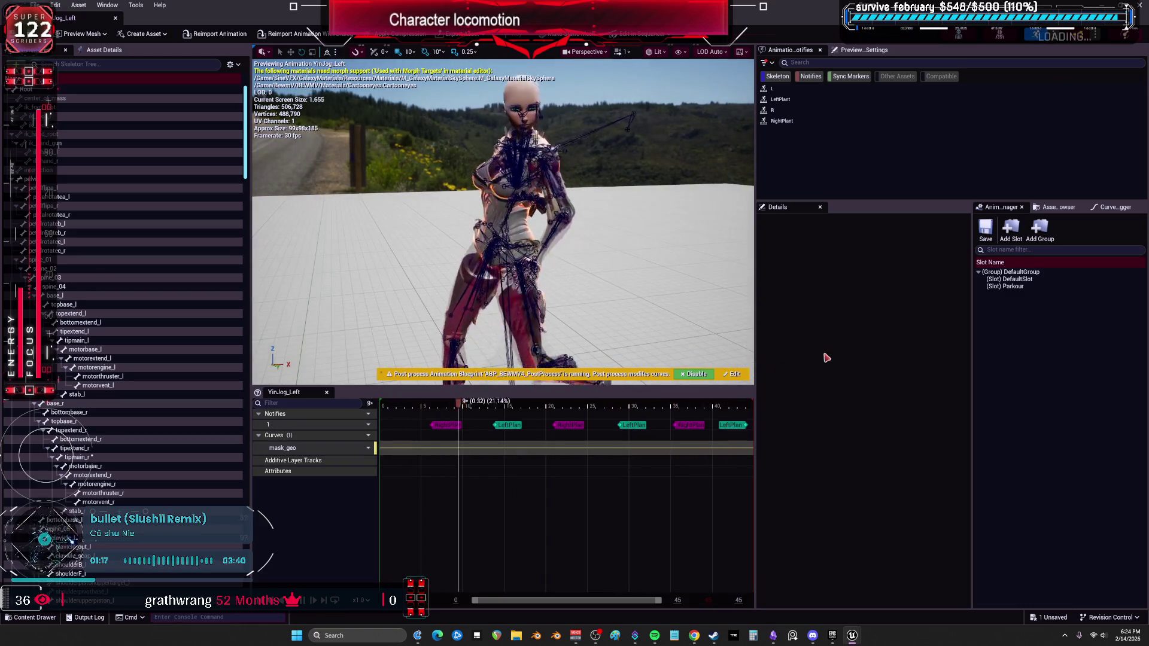
{"action": "left_click_drag", "start_coordinate": [676, 388], "coordinate": [652, 513]}
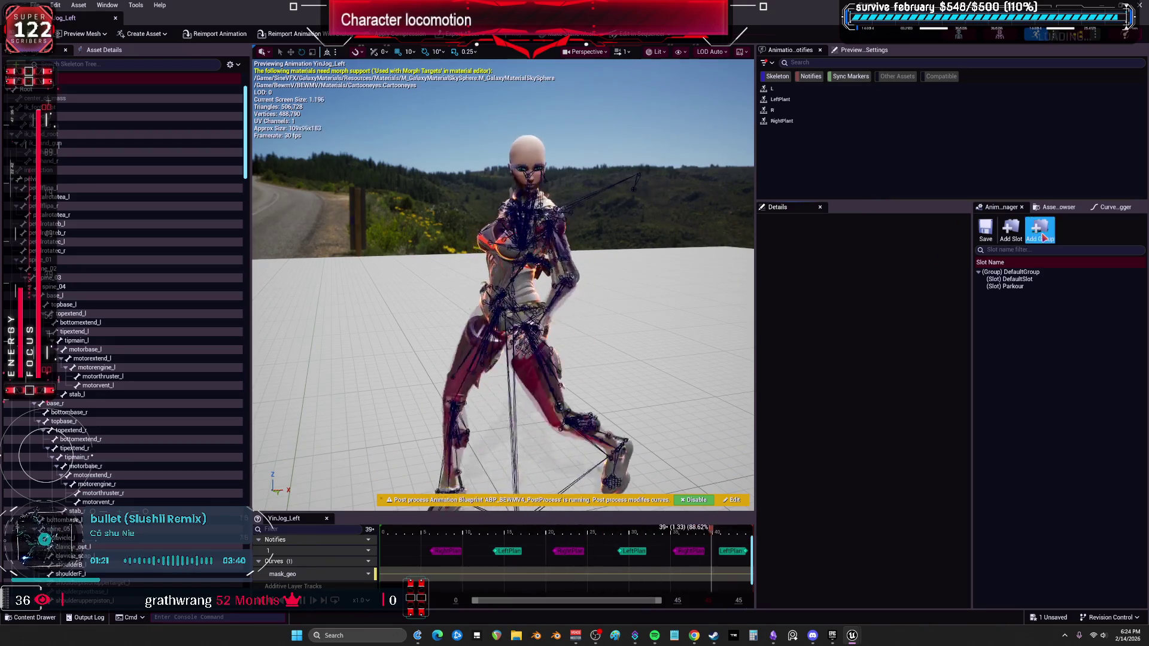
{"action": "left_click", "coordinate": [1057, 207]}
{"action": "left_click_drag", "start_coordinate": [972, 334], "coordinate": [825, 334]}
{"action": "scroll", "coordinate": [1133, 439], "scroll_direction": "down", "scroll_amount": 10}
{"action": "scroll", "coordinate": [1133, 438], "scroll_direction": "down", "scroll_amount": 15}
{"action": "scroll", "coordinate": [1118, 496], "scroll_direction": "down", "scroll_amount": 5}
{"action": "scroll", "coordinate": [1118, 495], "scroll_direction": "up", "scroll_amount": 20}
{"action": "scroll", "coordinate": [1124, 329], "scroll_direction": "up", "scroll_amount": 10}
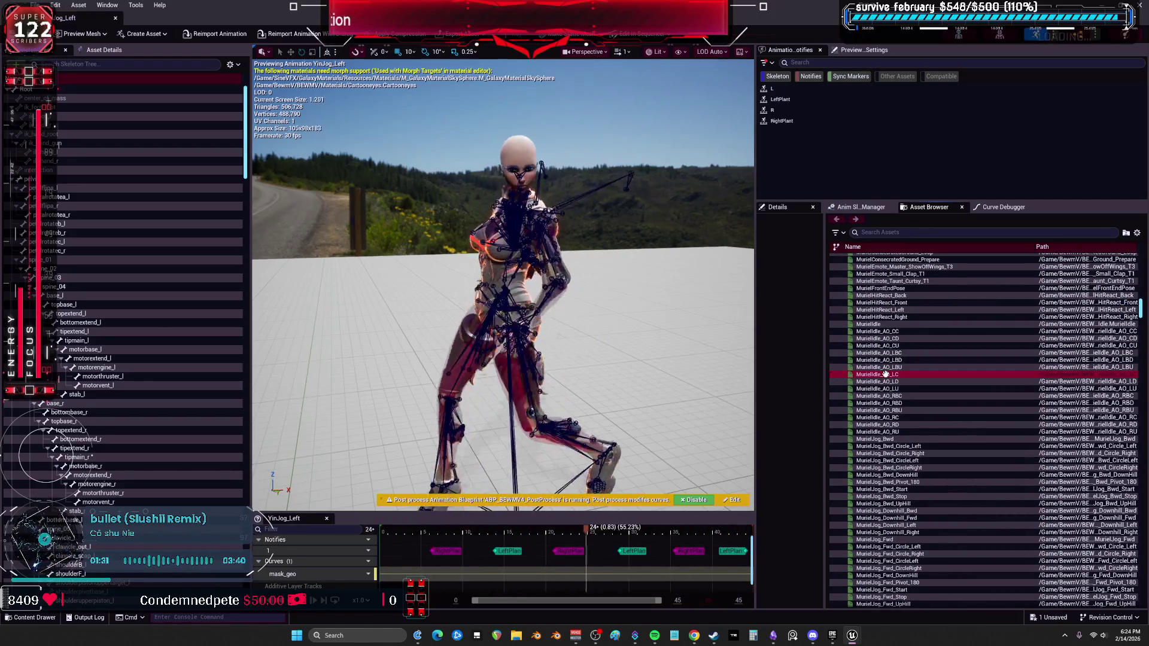
Preview the Muriel downhill jog animations and MurielJump_Land
{"action": "left_click", "coordinate": [892, 524]}
{"action": "scroll", "coordinate": [909, 505], "scroll_direction": "down", "scroll_amount": 3}
{"action": "left_click", "coordinate": [908, 504]}
{"action": "scroll", "coordinate": [903, 505], "scroll_direction": "down", "scroll_amount": 3}
{"action": "scroll", "coordinate": [905, 496], "scroll_direction": "down", "scroll_amount": 5}
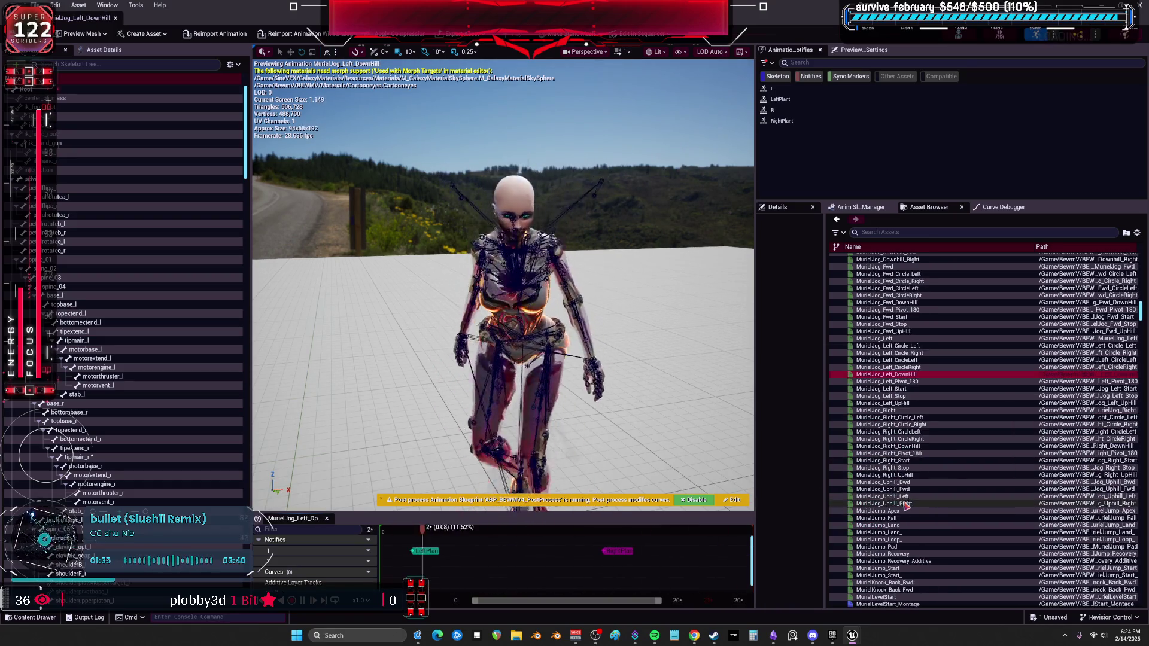
{"action": "left_click", "coordinate": [904, 497]}
{"action": "scroll", "coordinate": [904, 497], "scroll_direction": "down", "scroll_amount": 2}
{"action": "left_click", "coordinate": [904, 497]}
Preview MurielStun_Start, MurielTravel_Idle_AO_LD, MurielTravel_Jump_Idle_Start and MurielUltimate_Prepare
{"action": "scroll", "coordinate": [903, 499], "scroll_direction": "down", "scroll_amount": 7}
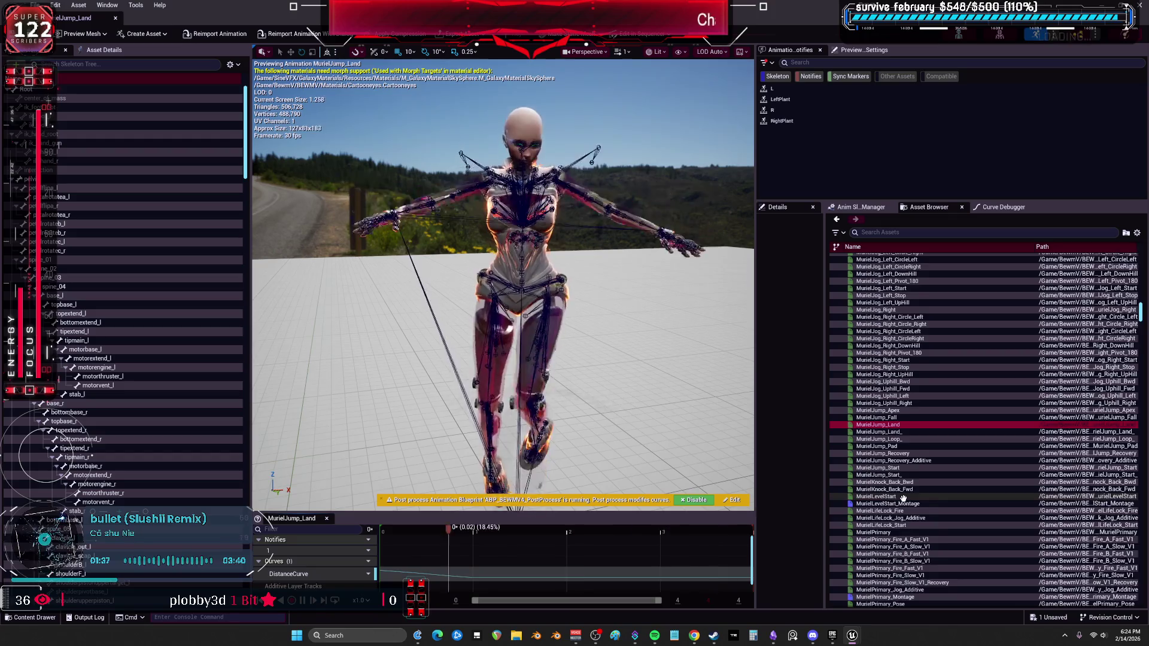
{"action": "scroll", "coordinate": [892, 486], "scroll_direction": "down", "scroll_amount": 3}
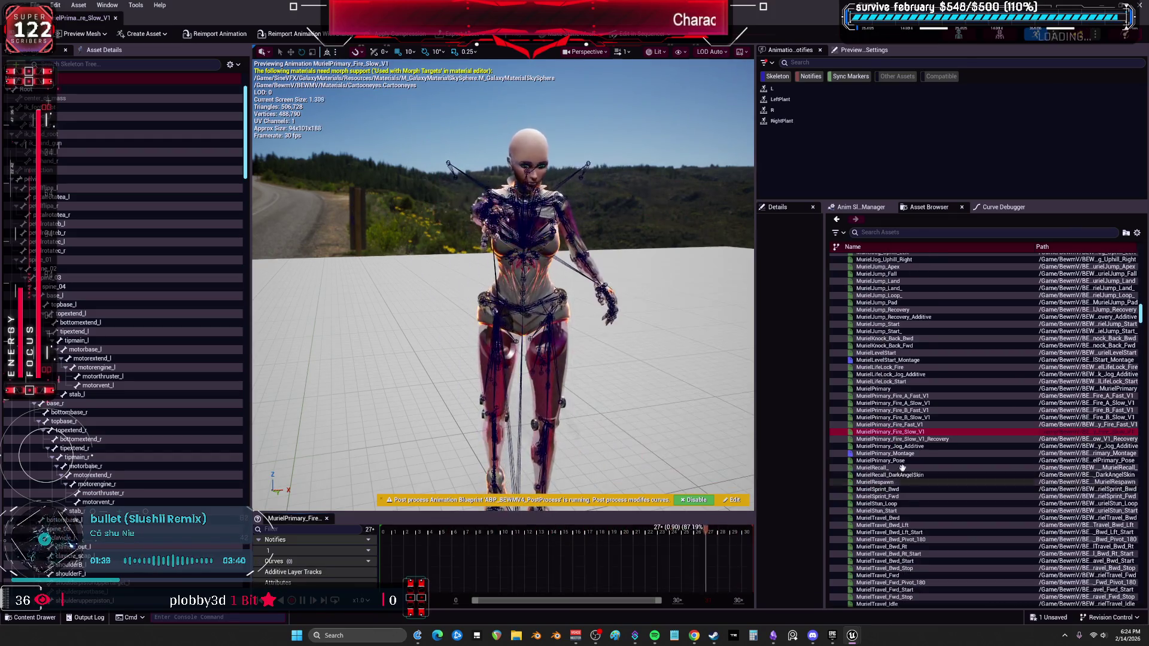
{"action": "scroll", "coordinate": [897, 371], "scroll_direction": "down", "scroll_amount": 4}
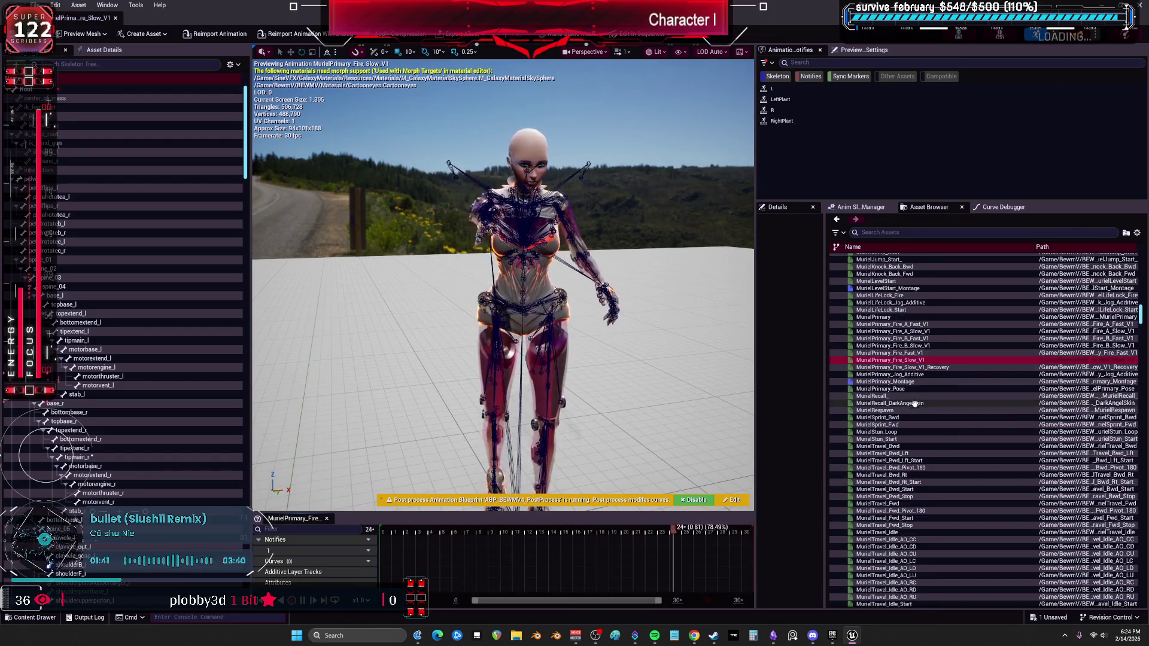
{"action": "left_click", "coordinate": [892, 423]}
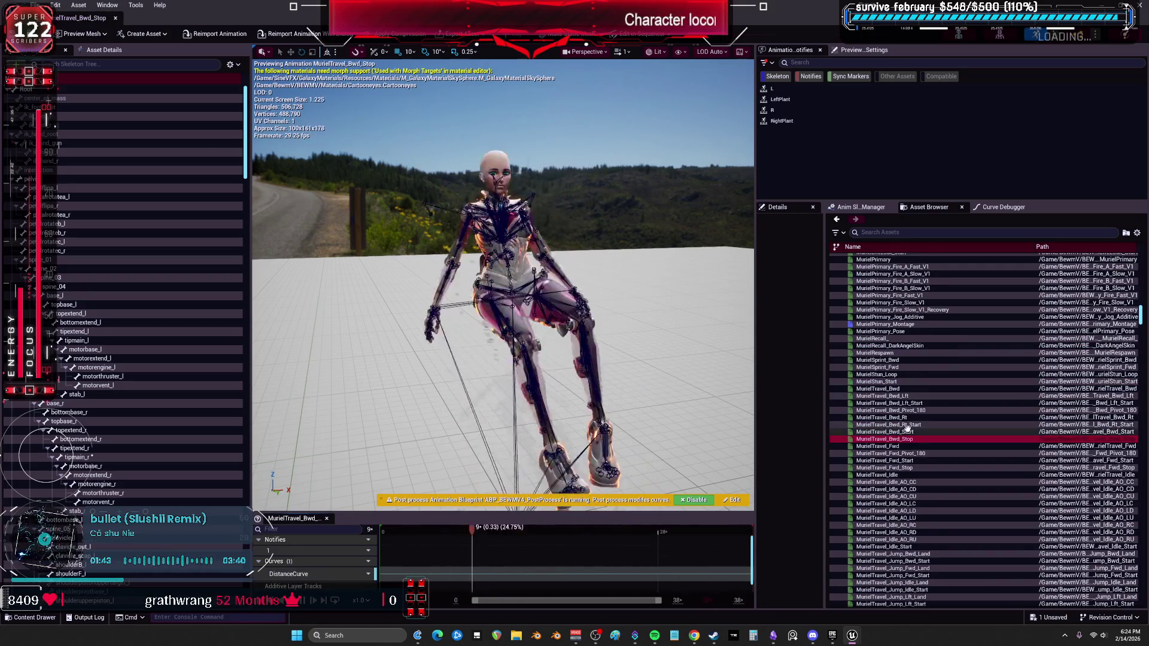
{"action": "scroll", "coordinate": [897, 443], "scroll_direction": "down", "scroll_amount": 5}
{"action": "left_click", "coordinate": [904, 454]}
{"action": "scroll", "coordinate": [904, 455], "scroll_direction": "down", "scroll_amount": 6}
{"action": "left_click", "coordinate": [891, 398]}
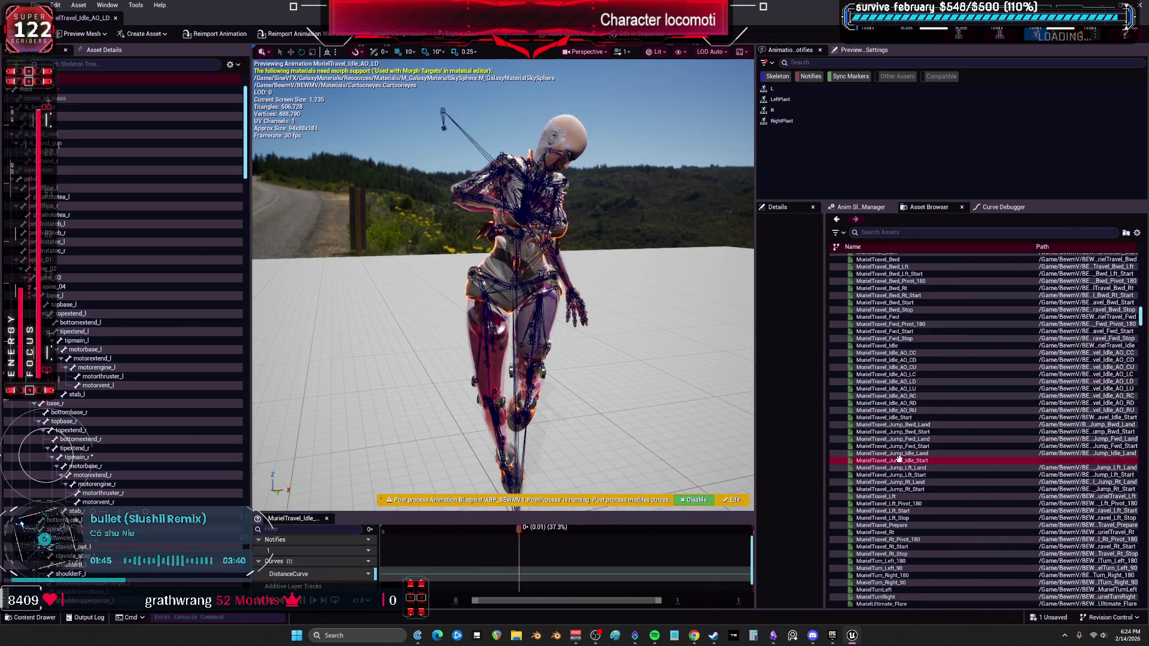
{"action": "scroll", "coordinate": [875, 504], "scroll_direction": "down", "scroll_amount": 3}
{"action": "left_click", "coordinate": [879, 505]}
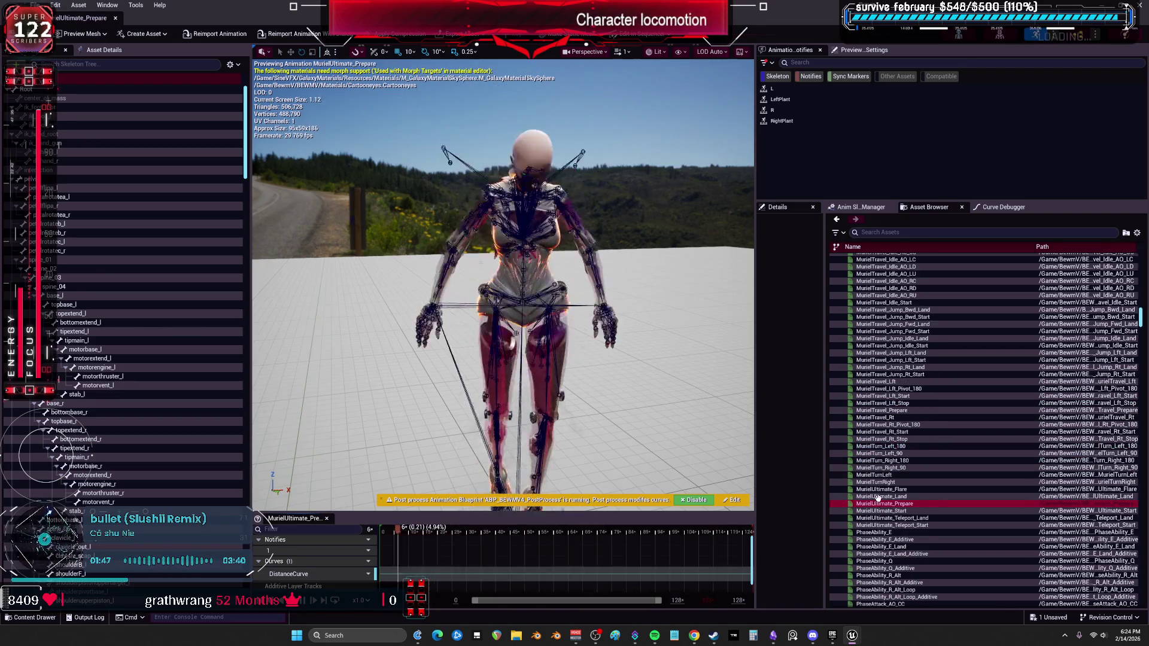
Preview PhaseAttack_AO_LBC and PhaseAttack_AO_RBC, finishing on PhaseEmote_Headphones
{"action": "scroll", "coordinate": [876, 514], "scroll_direction": "down", "scroll_amount": 3}
{"action": "scroll", "coordinate": [874, 524], "scroll_direction": "down", "scroll_amount": 3}
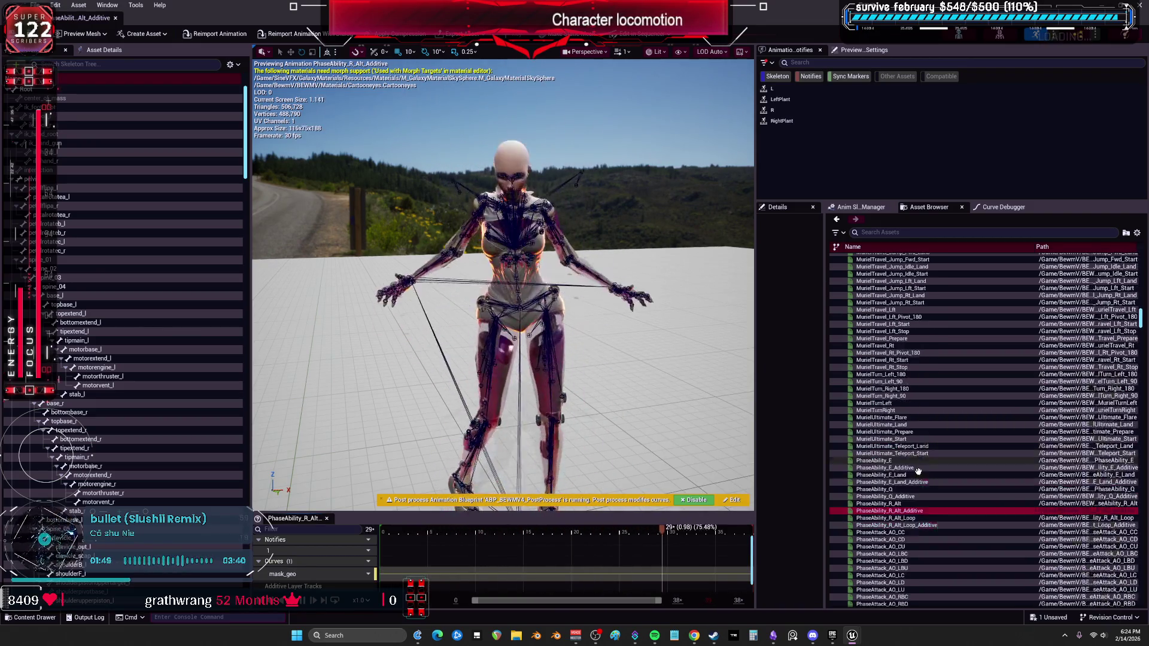
{"action": "left_click", "coordinate": [897, 511]}
{"action": "scroll", "coordinate": [1100, 490], "scroll_direction": "down", "scroll_amount": 2}
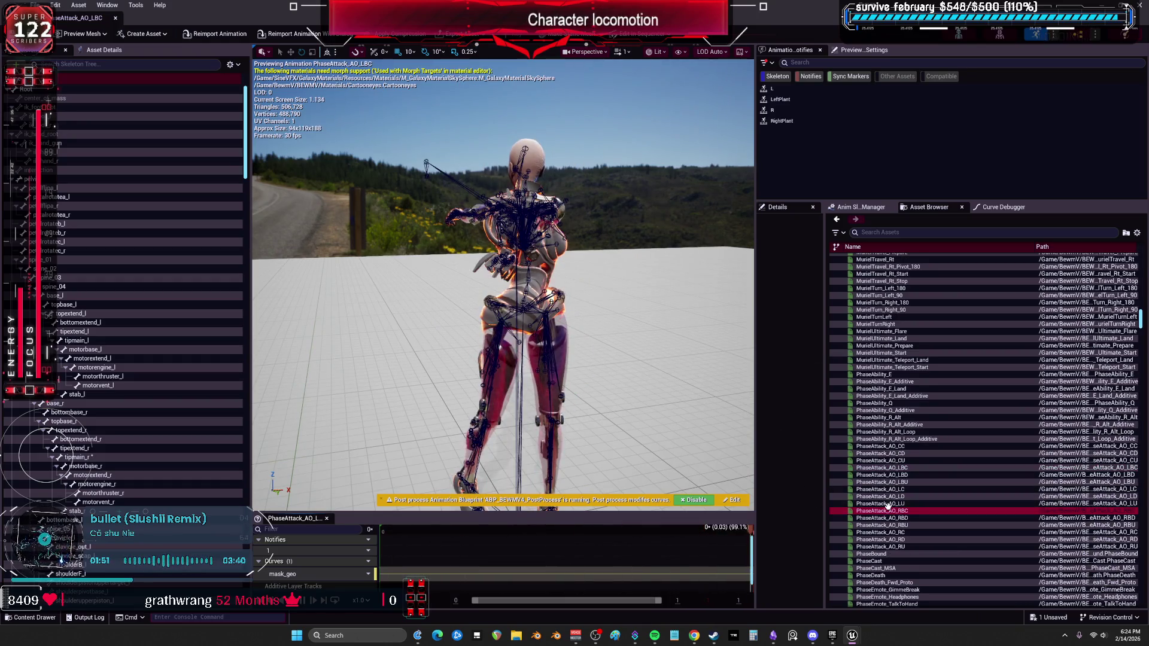
{"action": "left_click", "coordinate": [891, 511]}
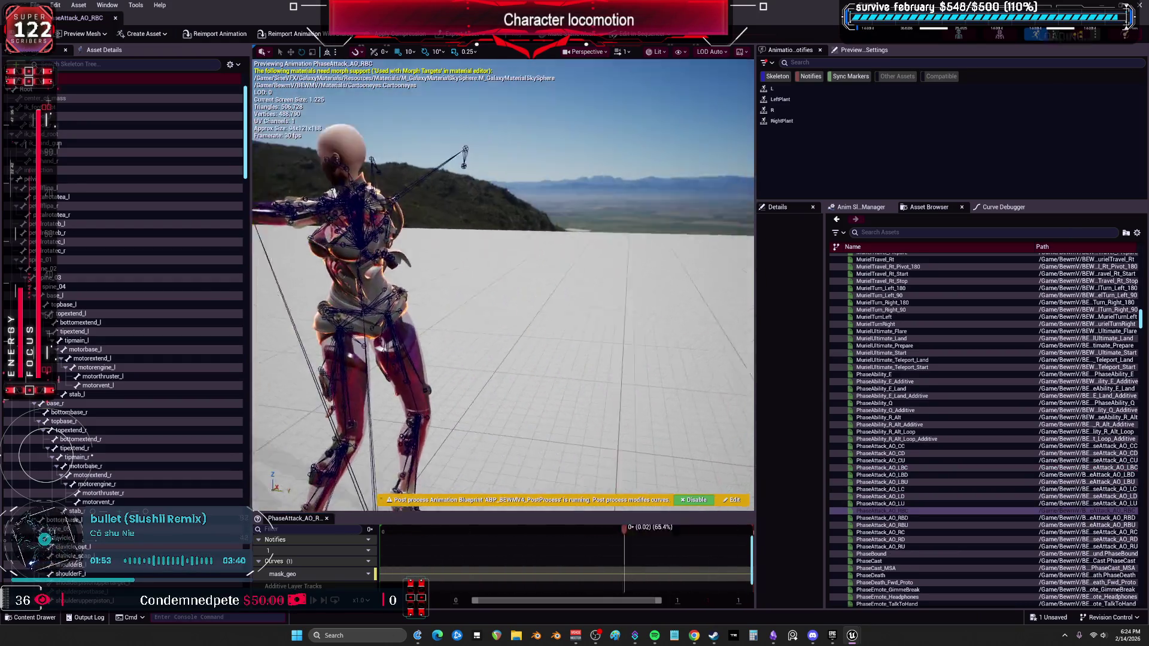
{"action": "scroll", "coordinate": [871, 492], "scroll_direction": "down", "scroll_amount": 5}
{"action": "left_click", "coordinate": [874, 496]}
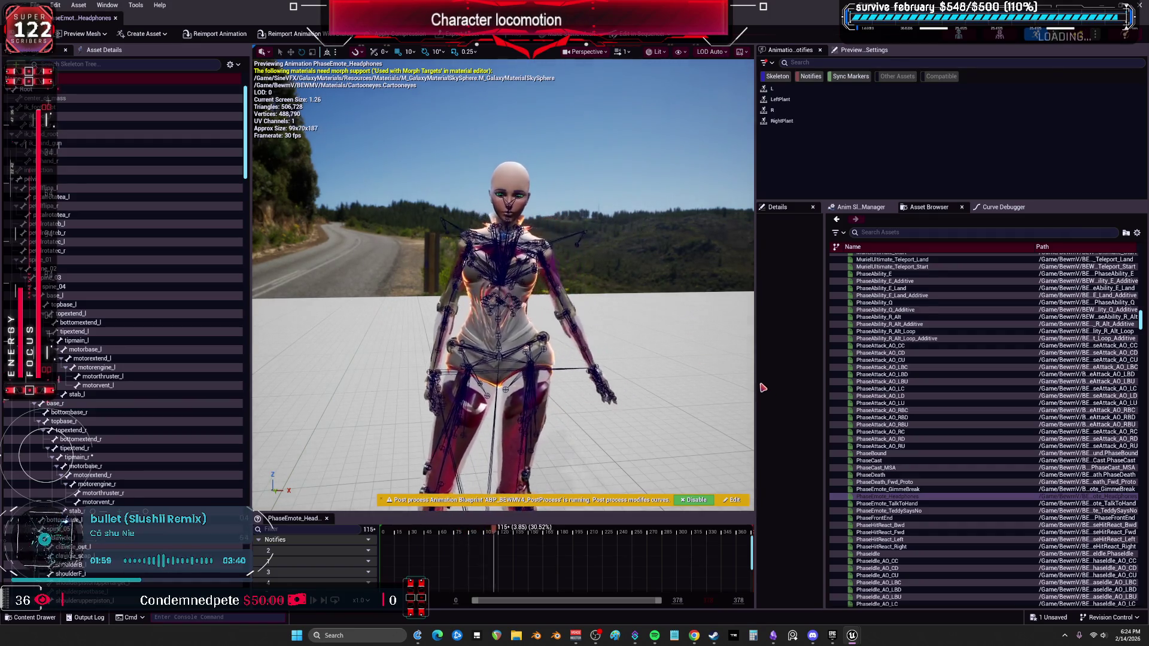
Hide the skeleton bones in the preview and restore the animation editor to a smaller window
{"action": "left_click", "coordinate": [679, 53]}
{"action": "mouse_move", "coordinate": [730, 108]}
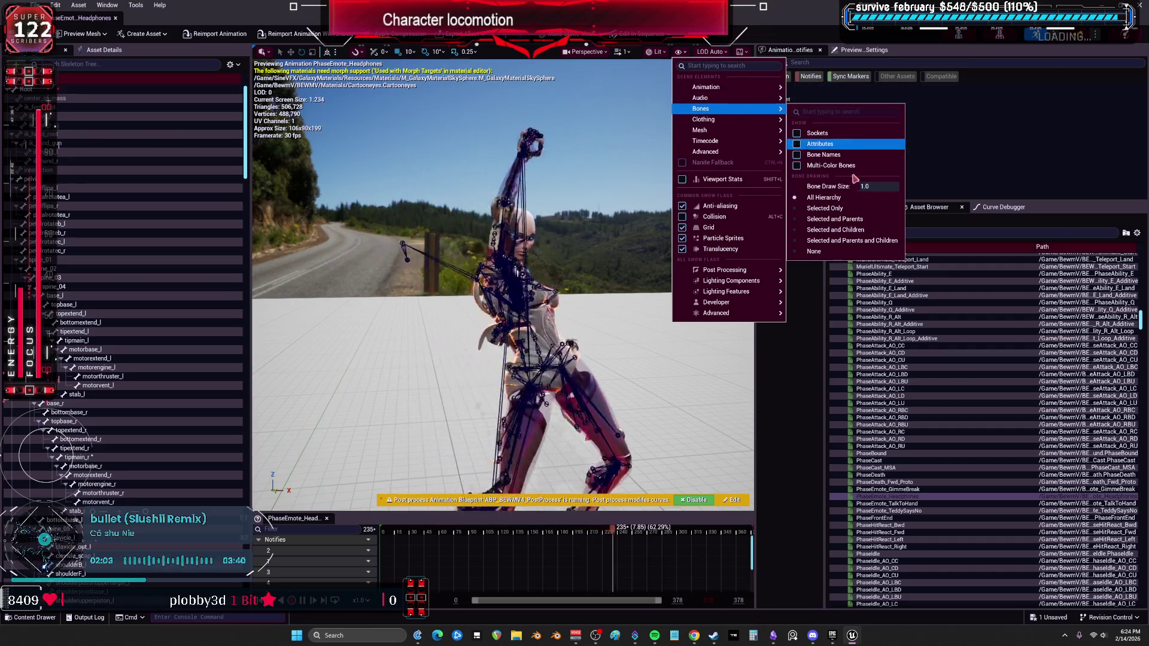
{"action": "left_click", "coordinate": [814, 251]}
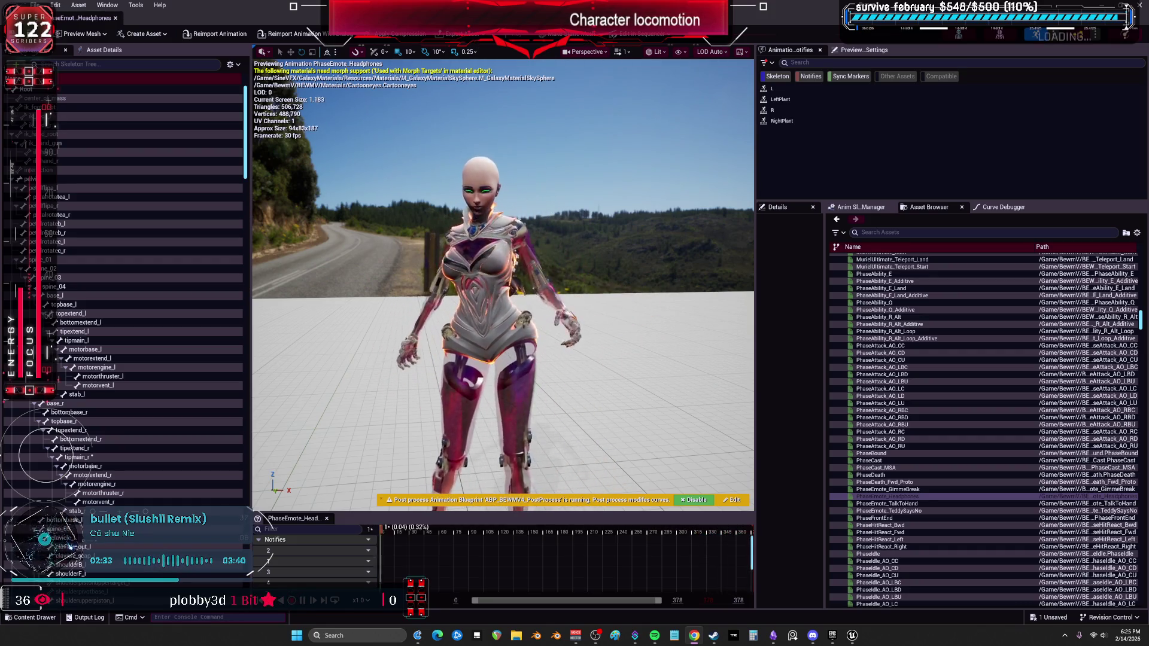
{"action": "key", "text": "super+Down"}
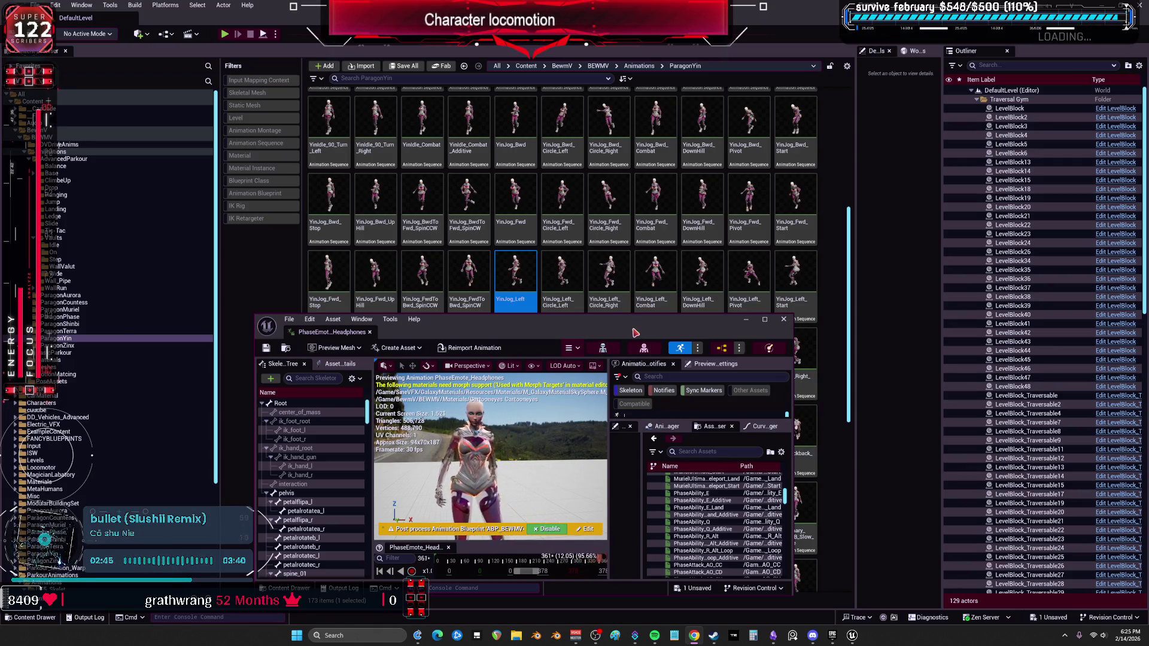
Go up to BEWMV, expand Blueprints, and open BPV_BewmV from RetargetedCharacters
{"action": "left_click_drag", "start_coordinate": [634, 332], "coordinate": [624, 194]}
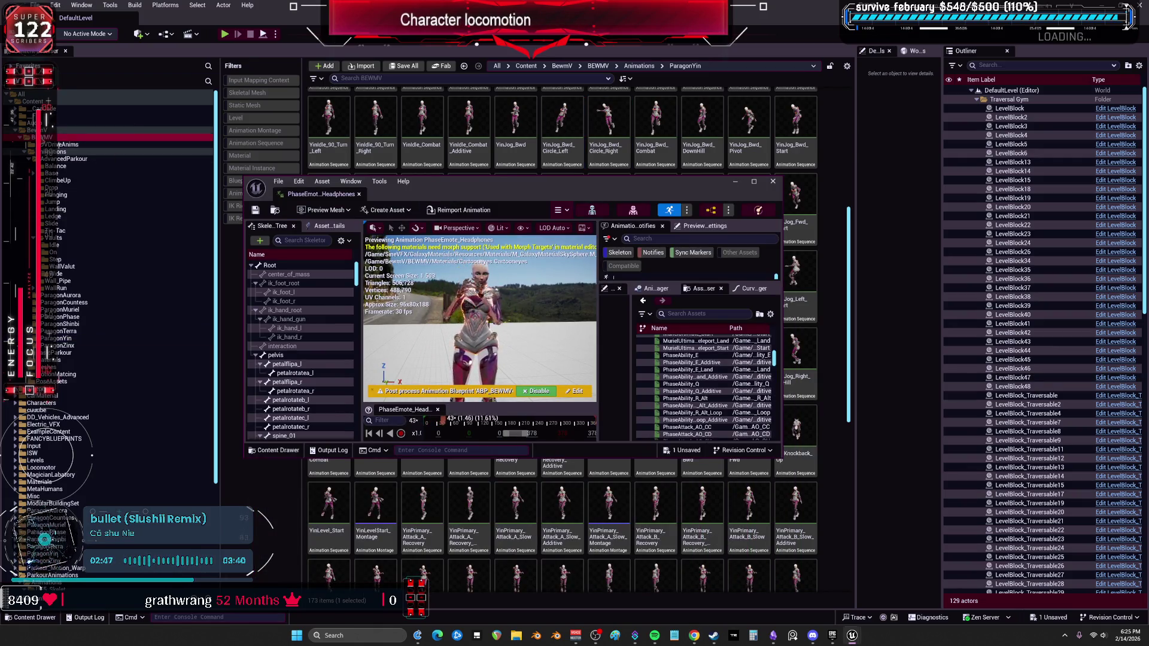
{"action": "left_click", "coordinate": [598, 66]}
{"action": "mouse_move", "coordinate": [479, 181]}
{"action": "left_mouse_down"}
{"action": "mouse_move", "coordinate": [480, 258]}
{"action": "mouse_move", "coordinate": [504, 300]}
{"action": "left_mouse_up"}
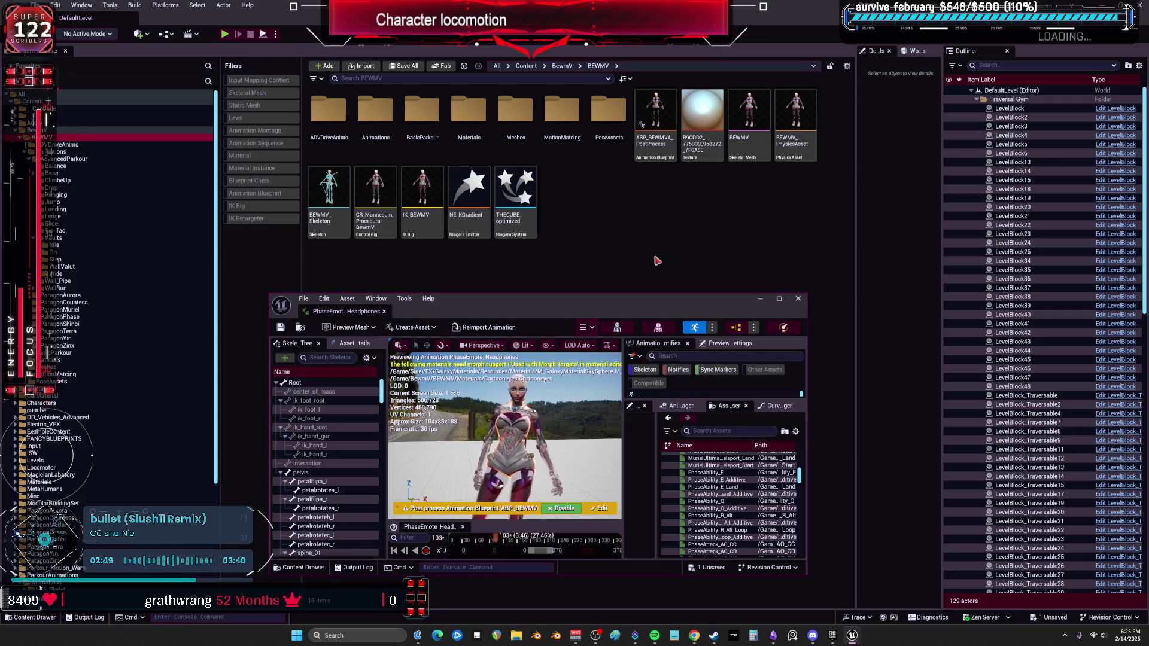
{"action": "left_click", "coordinate": [18, 395]}
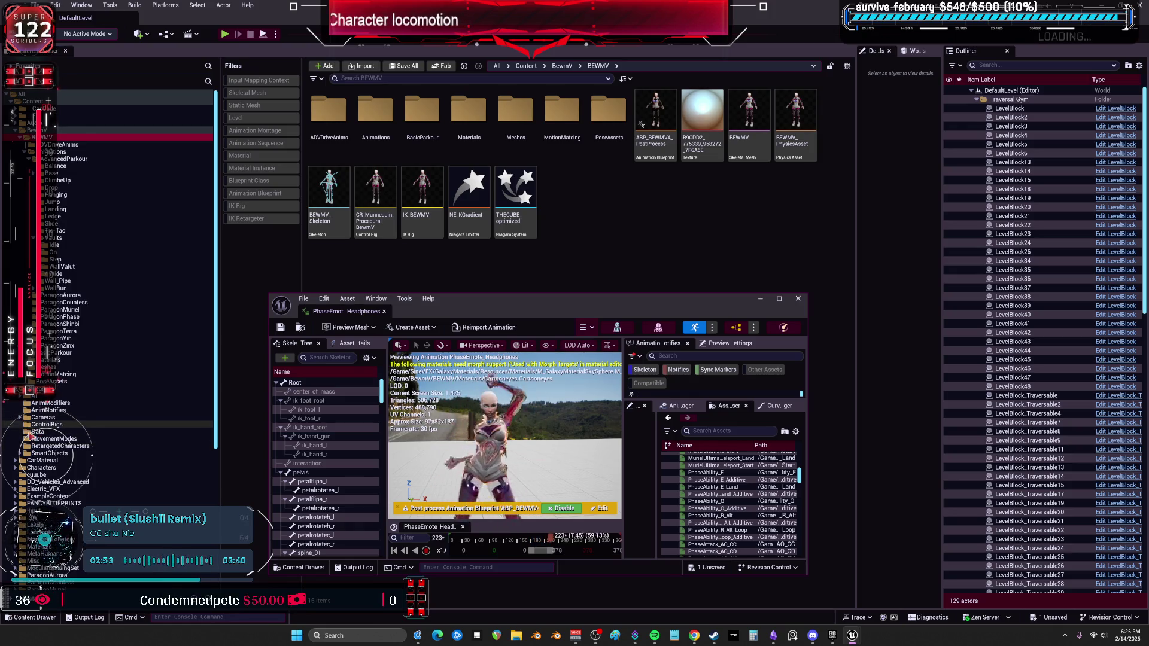
{"action": "left_click", "coordinate": [60, 446]}
{"action": "left_click", "coordinate": [596, 158]}
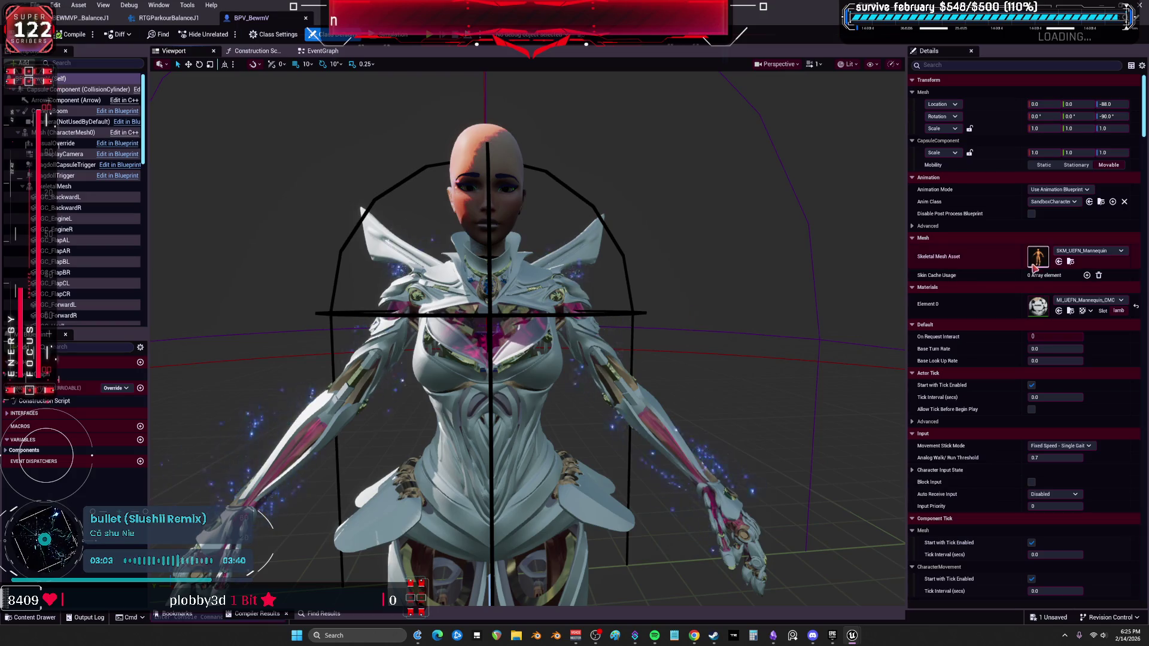
Set the skeletal mesh's Anim to Play to PhaseEmote_Headphones and view the character up close
{"action": "left_click", "coordinate": [86, 188]}
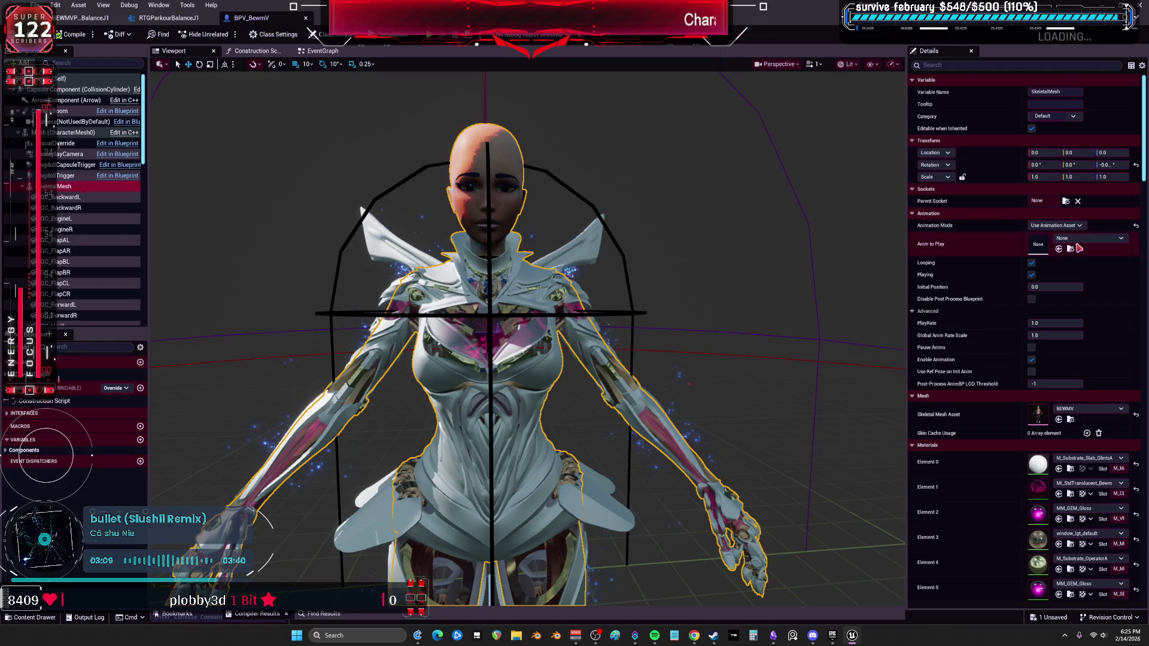
{"action": "left_click", "coordinate": [1082, 241]}
{"action": "type", "text": "eadp"}
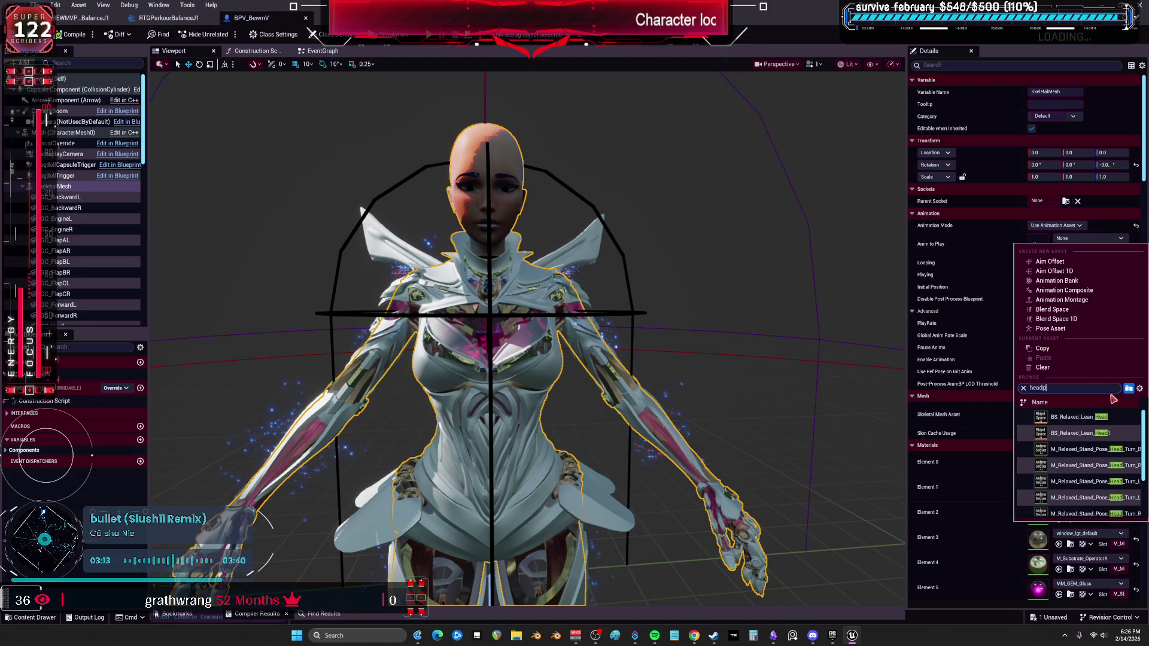
{"action": "type", "text": "h"}
{"action": "left_click", "coordinate": [1081, 417]}
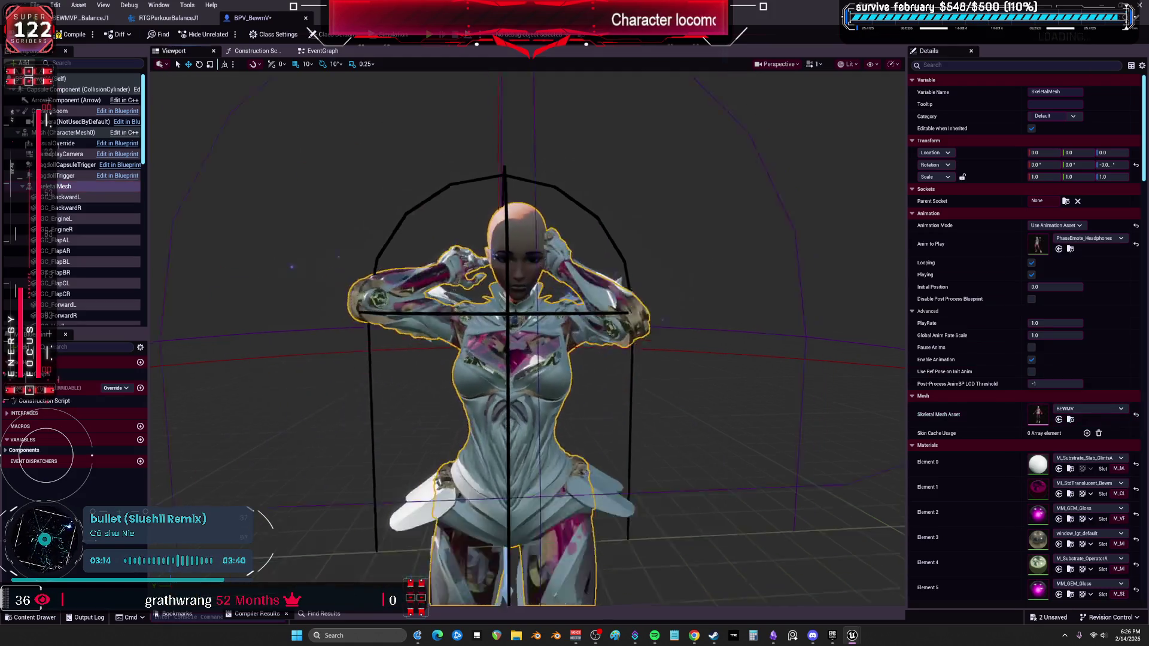
{"action": "left_click_drag", "start_coordinate": [510, 426], "coordinate": [445, 231]}
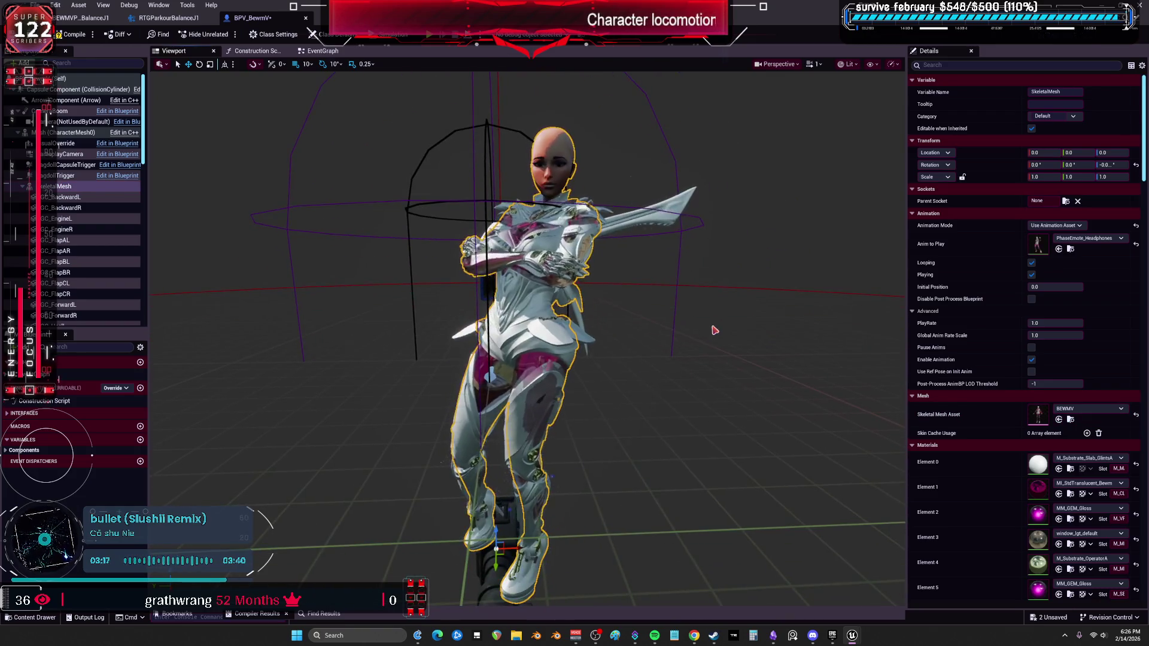
{"action": "left_click", "coordinate": [682, 281]}
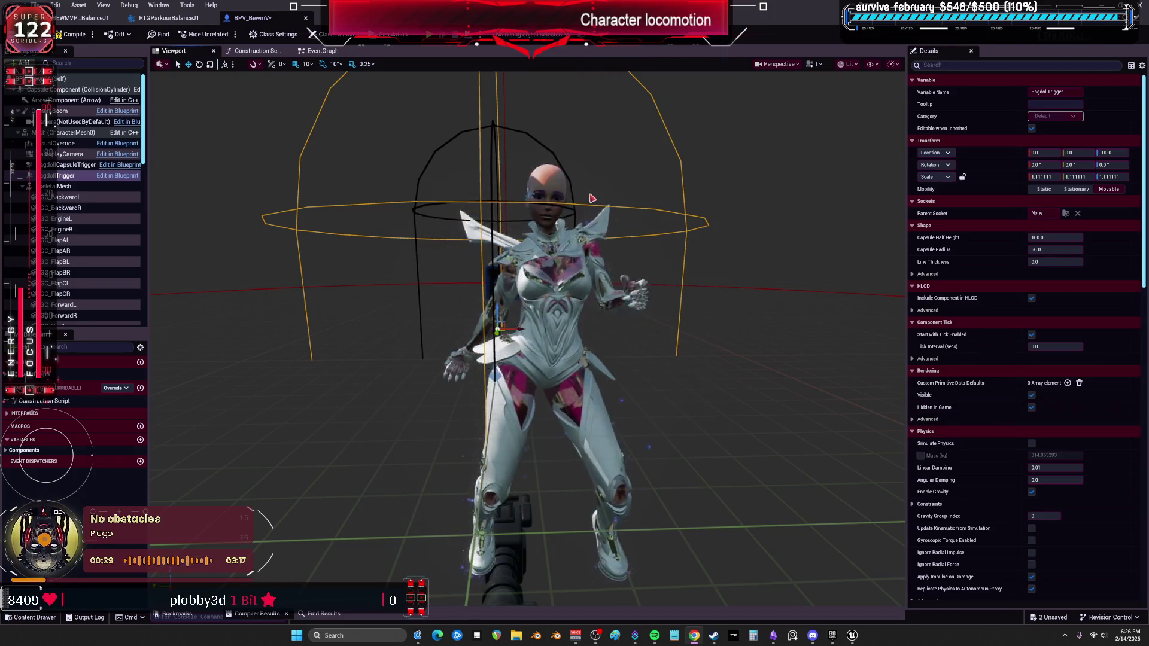
Resize the Blueprint editor window and select the ABP_Generic Retarget asset
{"action": "left_click_drag", "start_coordinate": [415, 8], "coordinate": [426, 307]}
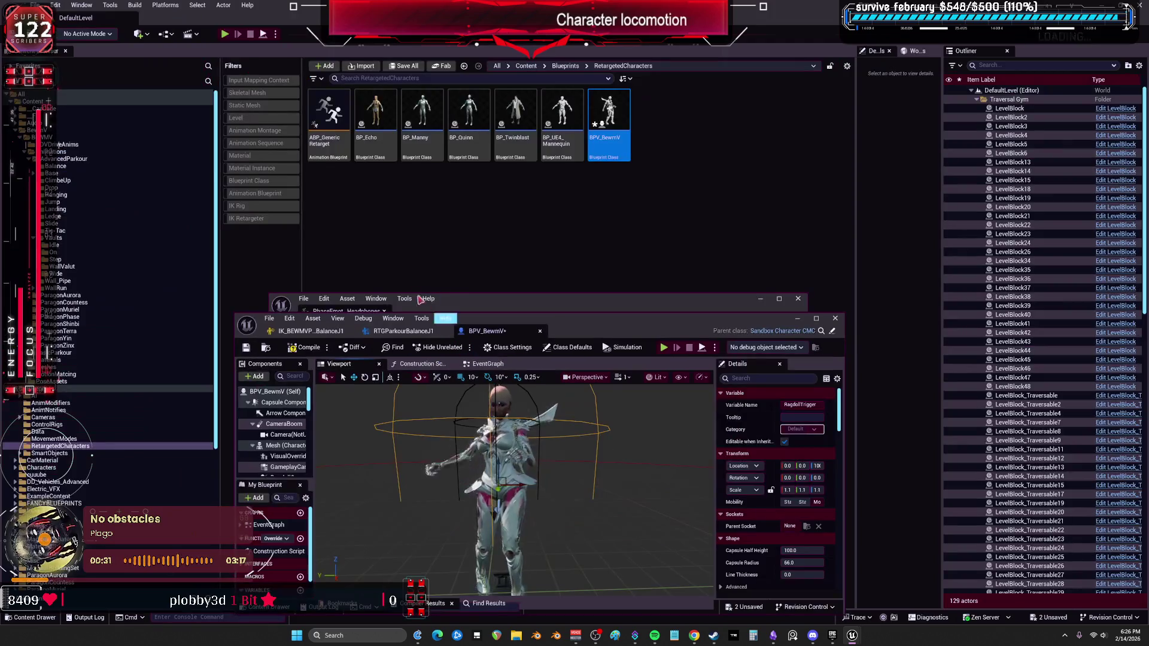
{"action": "left_click", "coordinate": [343, 139]}
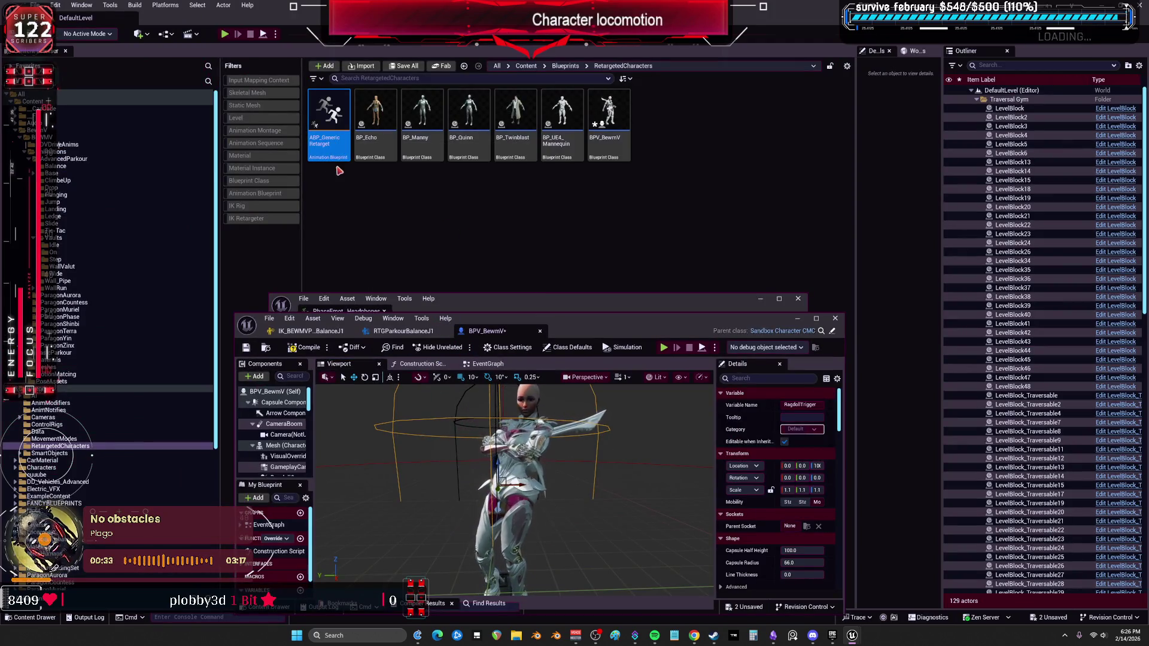
{"action": "double_click", "coordinate": [568, 318]}
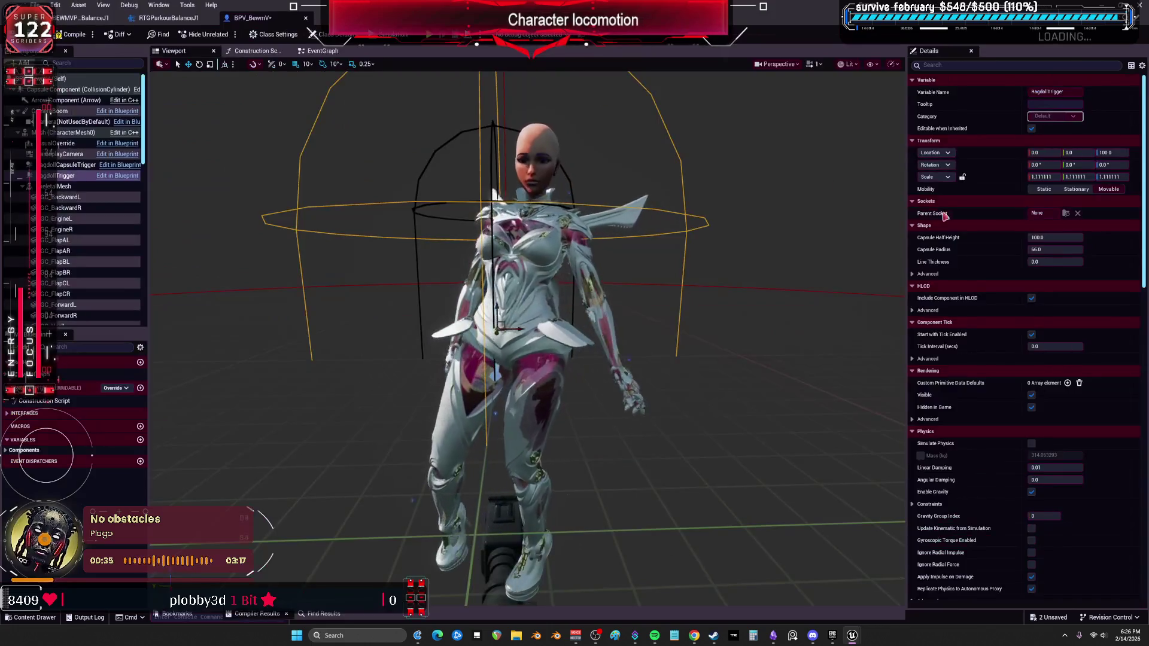
Search the mesh's details for 'post' and open ABP_BEWMV4_PostProcess from the BEWMV folder
{"action": "left_click", "coordinate": [66, 186]}
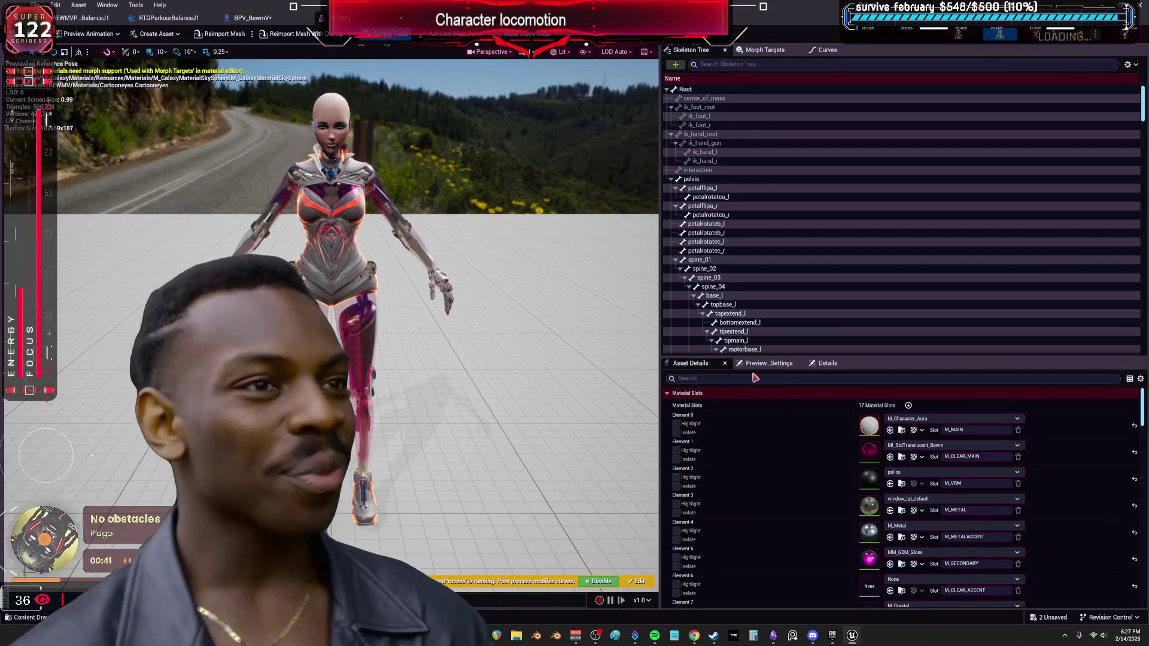
{"action": "left_click", "coordinate": [755, 378]}
{"action": "type", "text": "post"}
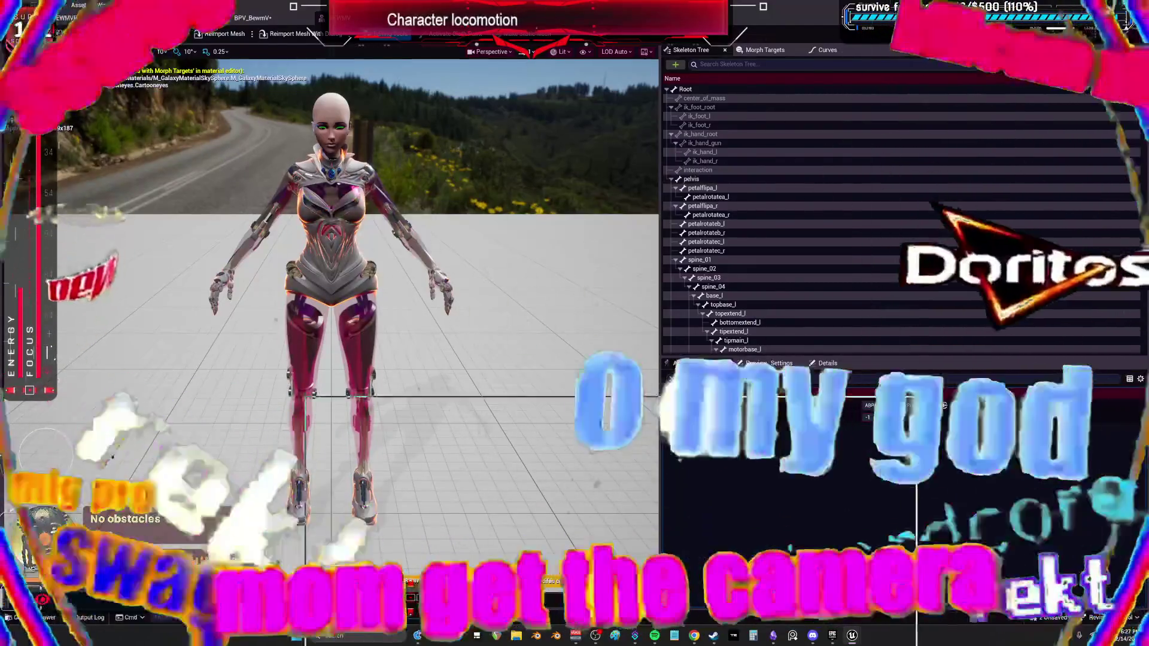
{"action": "left_click_drag", "start_coordinate": [691, 12], "coordinate": [674, 418]}
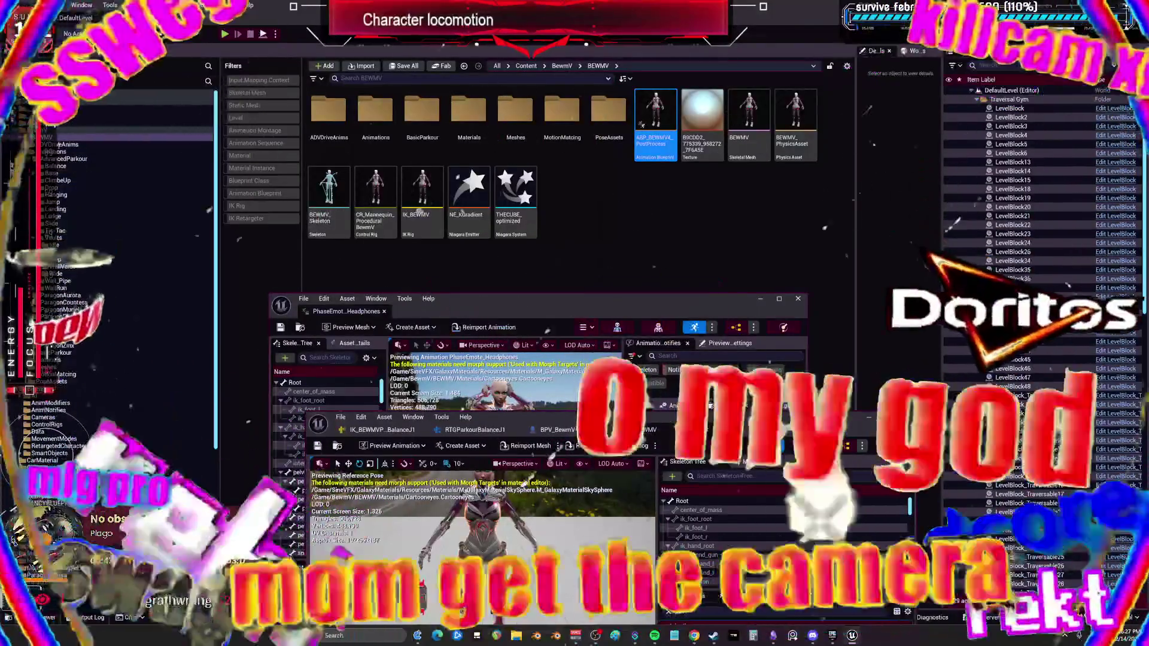
{"action": "double_click", "coordinate": [655, 114]}
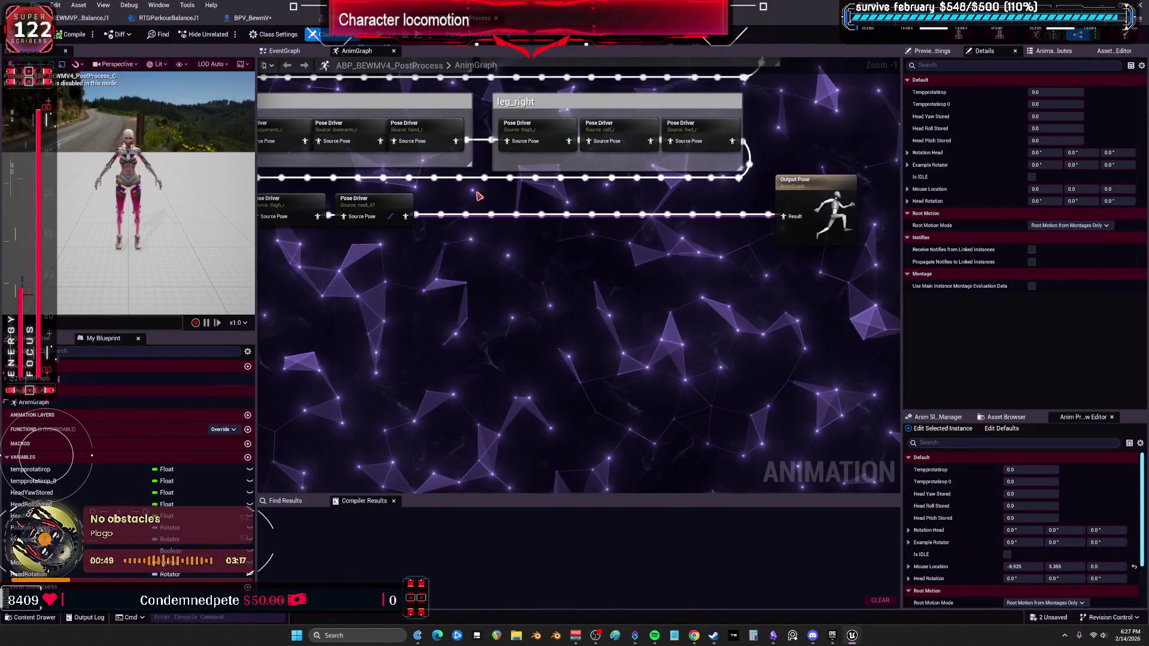
Select the leg_right thigh_r Pose Driver node and widen its Details panel
{"action": "scroll", "coordinate": [478, 196], "scroll_direction": "up", "scroll_amount": 1}
{"action": "right_click", "coordinate": [422, 276]}
{"action": "left_click", "coordinate": [564, 230]}
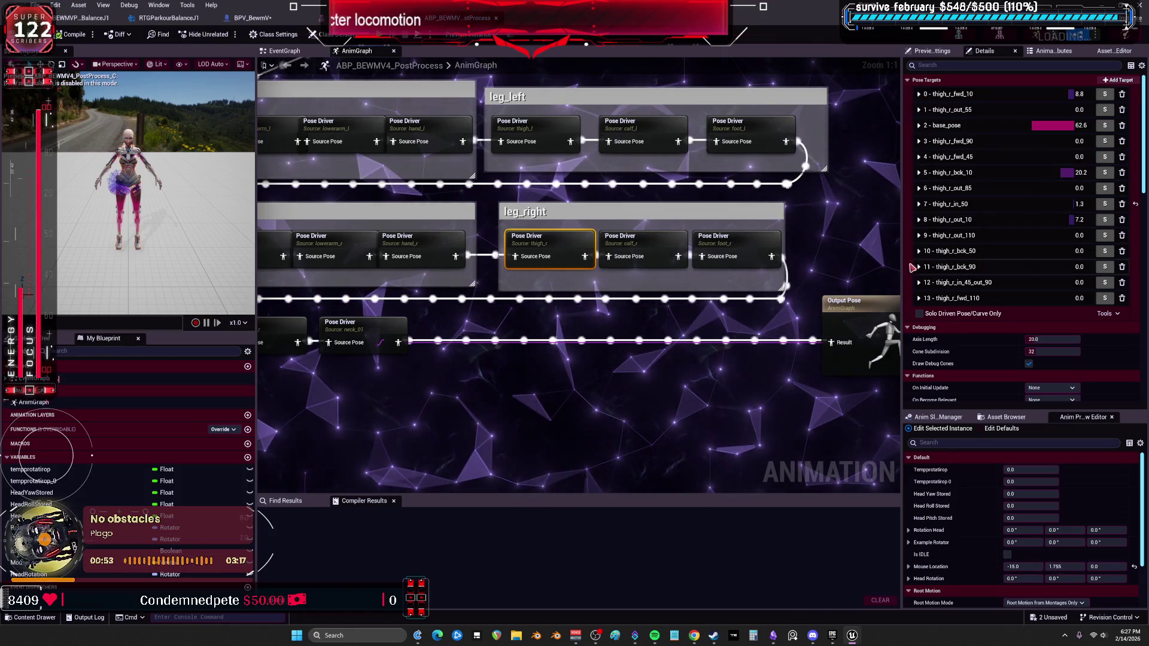
{"action": "left_click_drag", "start_coordinate": [902, 267], "coordinate": [697, 267]}
{"action": "scroll", "coordinate": [759, 350], "scroll_direction": "down", "scroll_amount": 4}
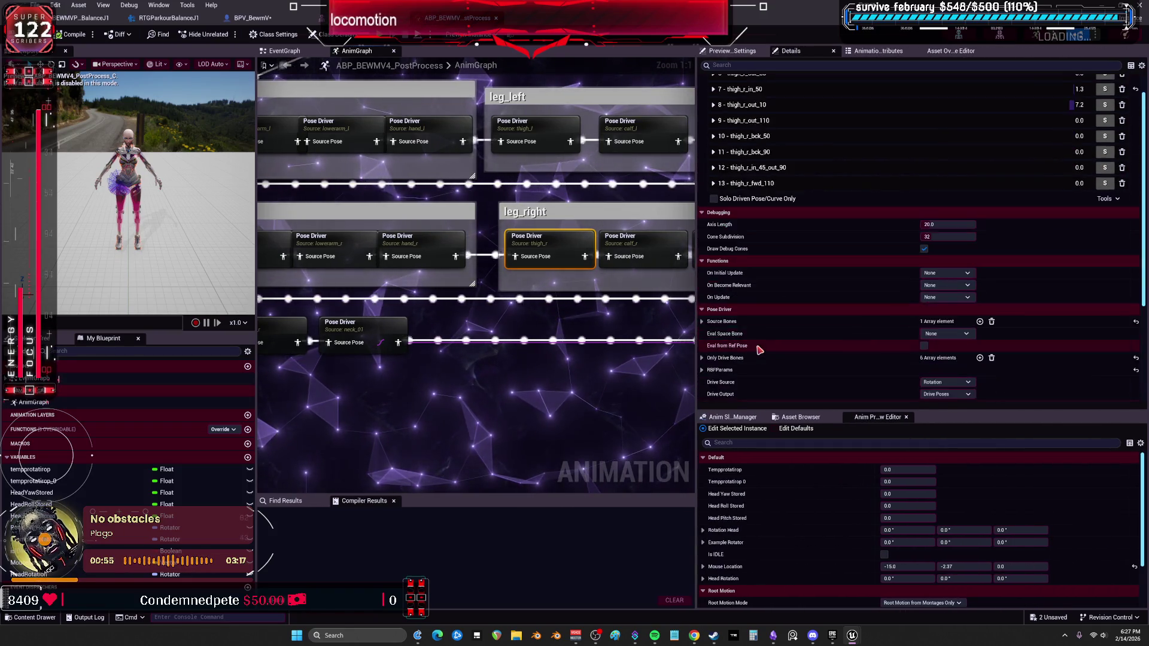
{"action": "scroll", "coordinate": [759, 350], "scroll_direction": "down", "scroll_amount": 3}
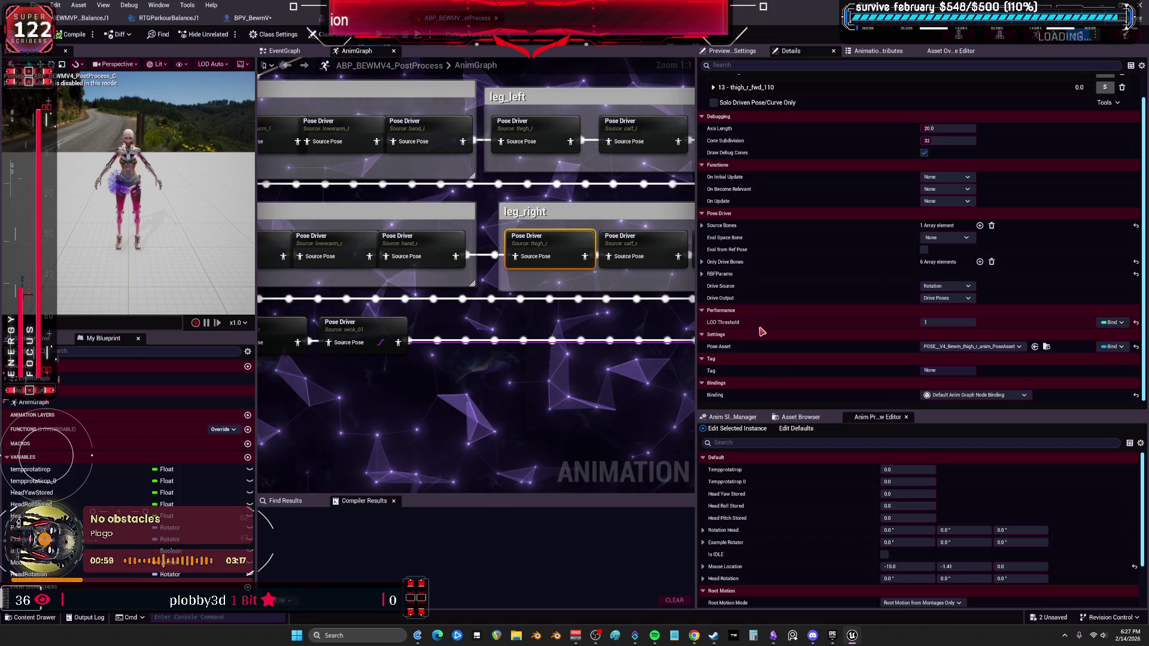
{"action": "scroll", "coordinate": [775, 323], "scroll_direction": "up", "scroll_amount": 3}
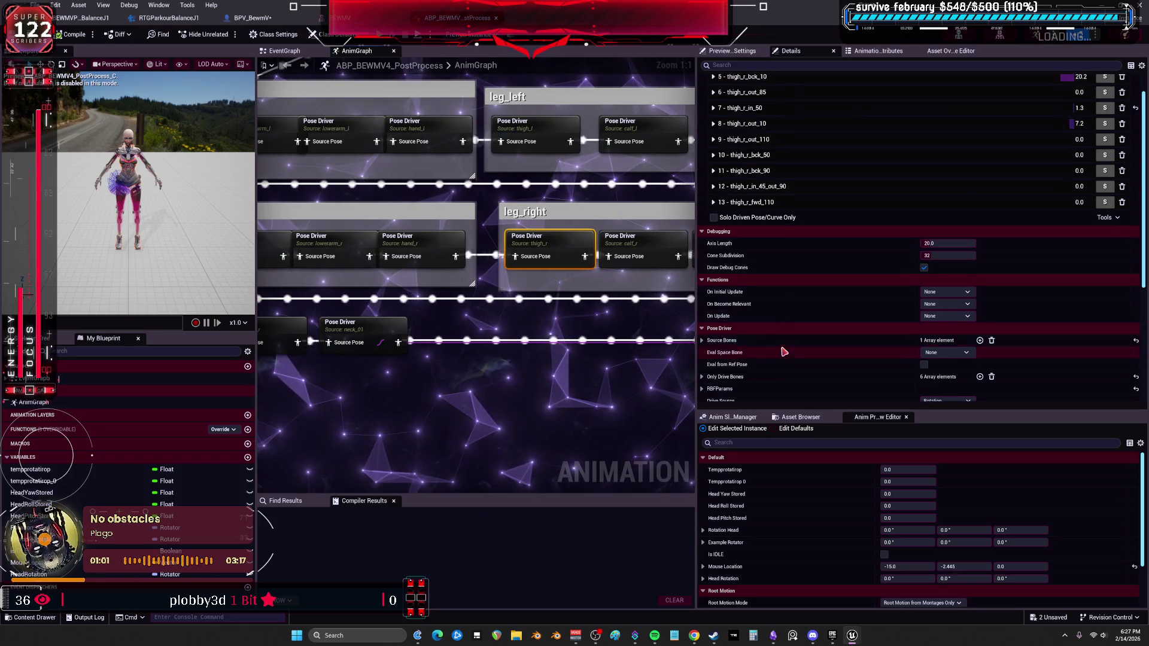
{"action": "scroll", "coordinate": [784, 347], "scroll_direction": "up", "scroll_amount": 3}
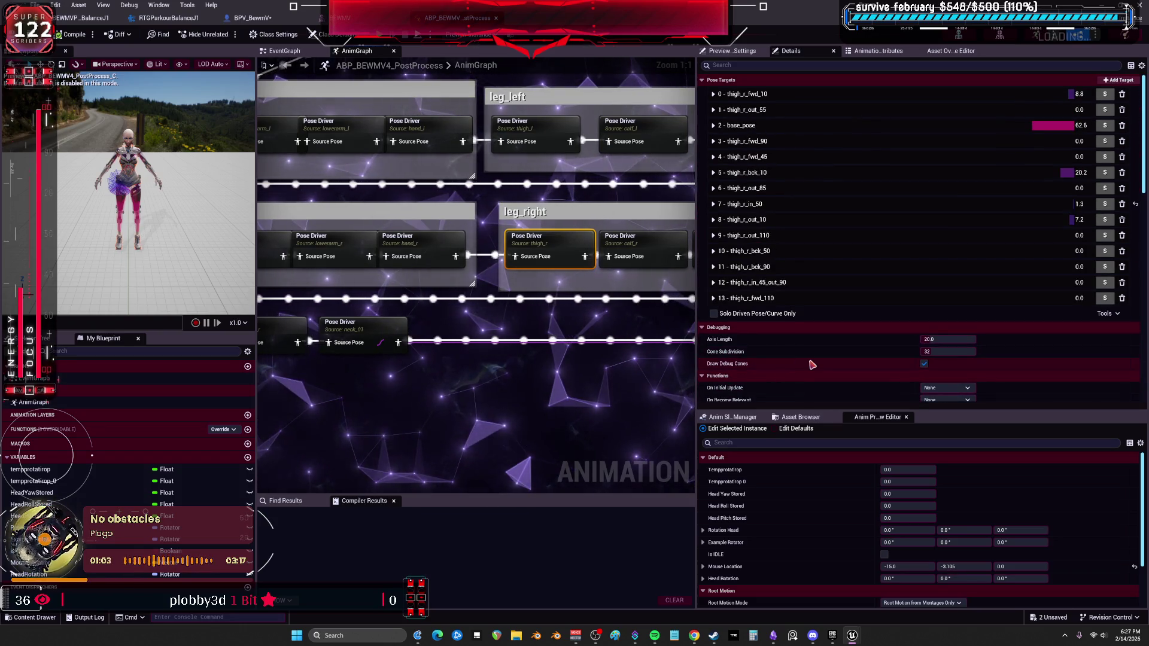
{"action": "scroll", "coordinate": [812, 364], "scroll_direction": "down", "scroll_amount": 3}
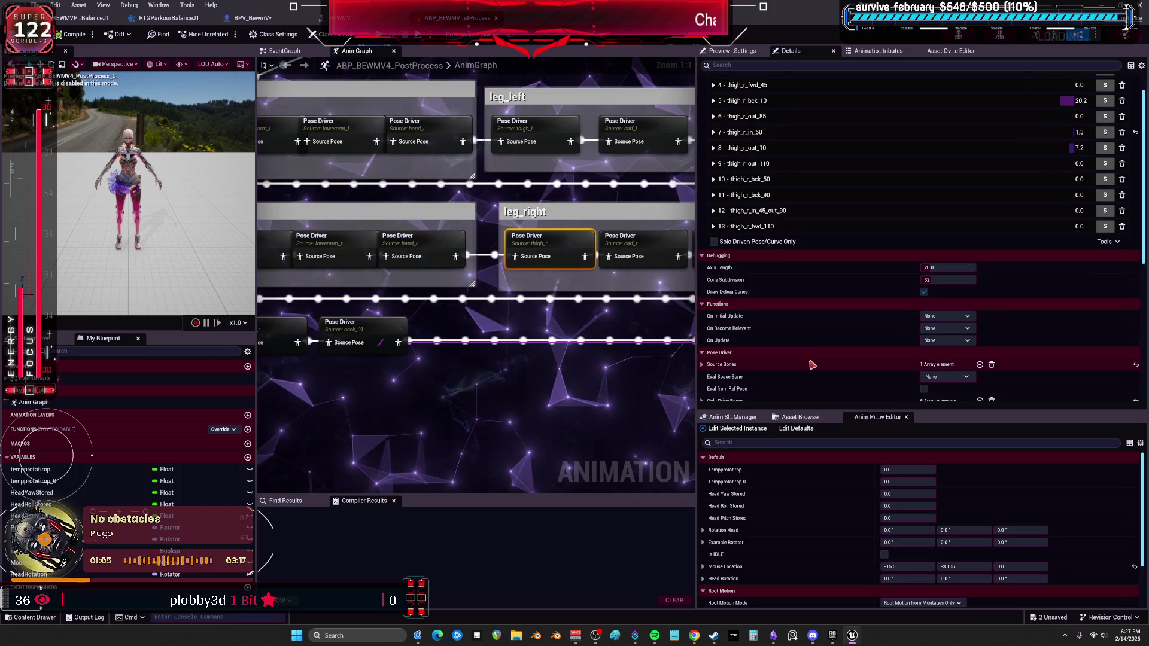
Expand the Pose Driver's Source Bones, Only Drive Bones and RBF parameters to inspect them
{"action": "left_click", "coordinate": [703, 365]}
{"action": "scroll", "coordinate": [706, 374], "scroll_direction": "down", "scroll_amount": 2}
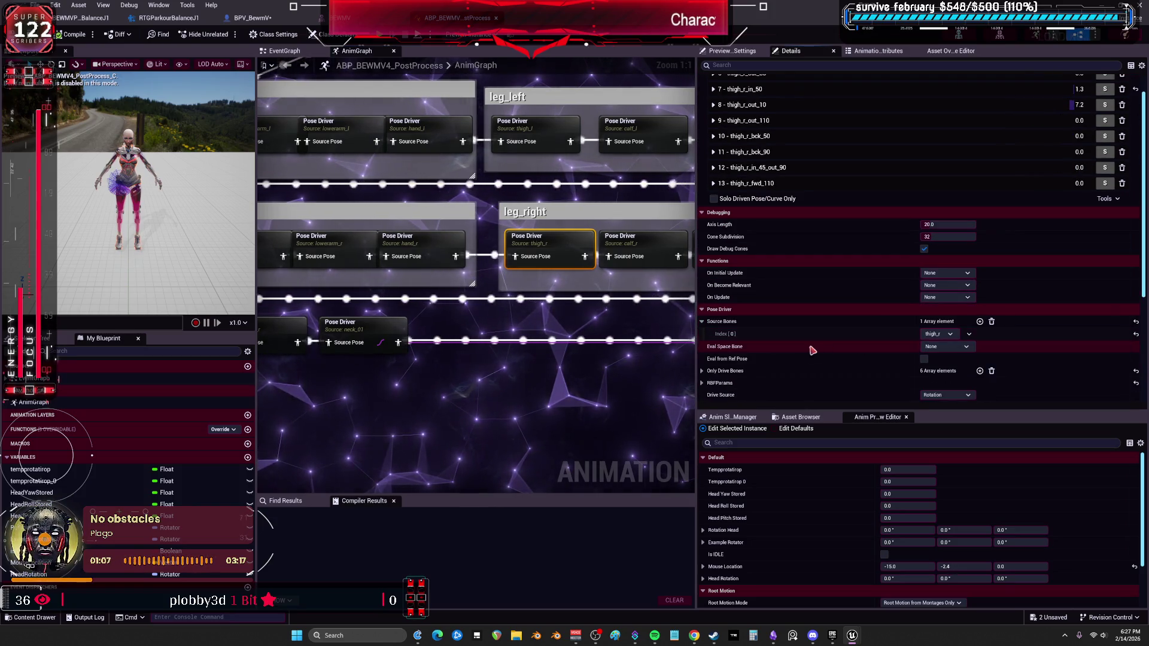
{"action": "left_click", "coordinate": [703, 371]}
{"action": "scroll", "coordinate": [772, 344], "scroll_direction": "down", "scroll_amount": 8}
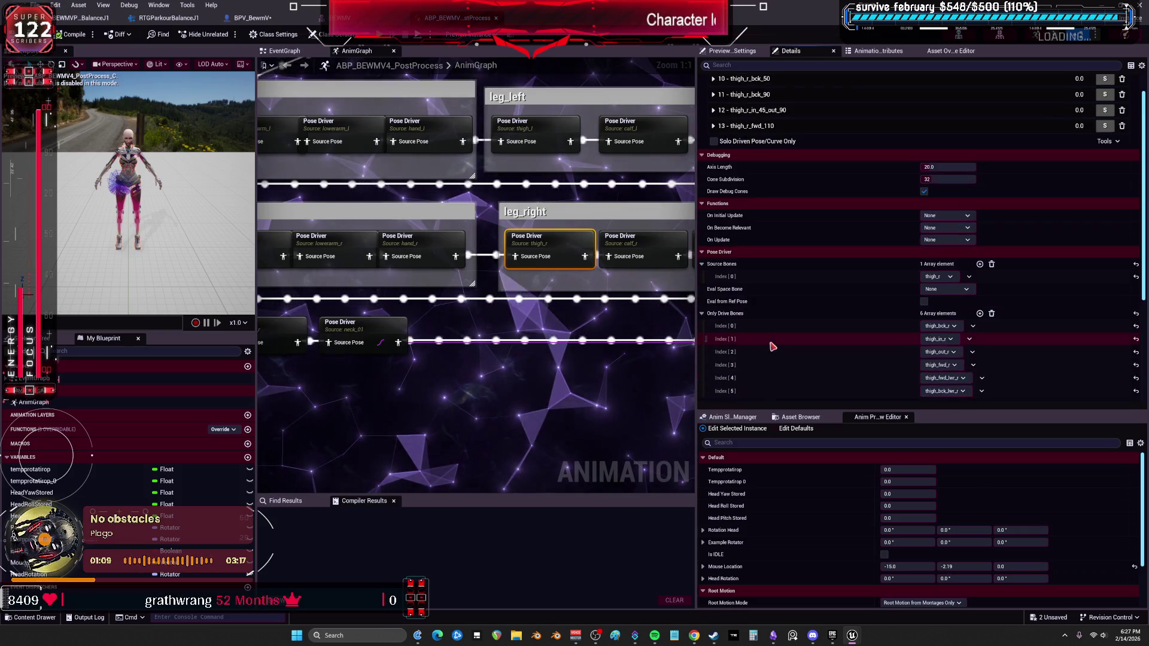
{"action": "left_click", "coordinate": [702, 274]}
{"action": "scroll", "coordinate": [712, 323], "scroll_direction": "down", "scroll_amount": 3}
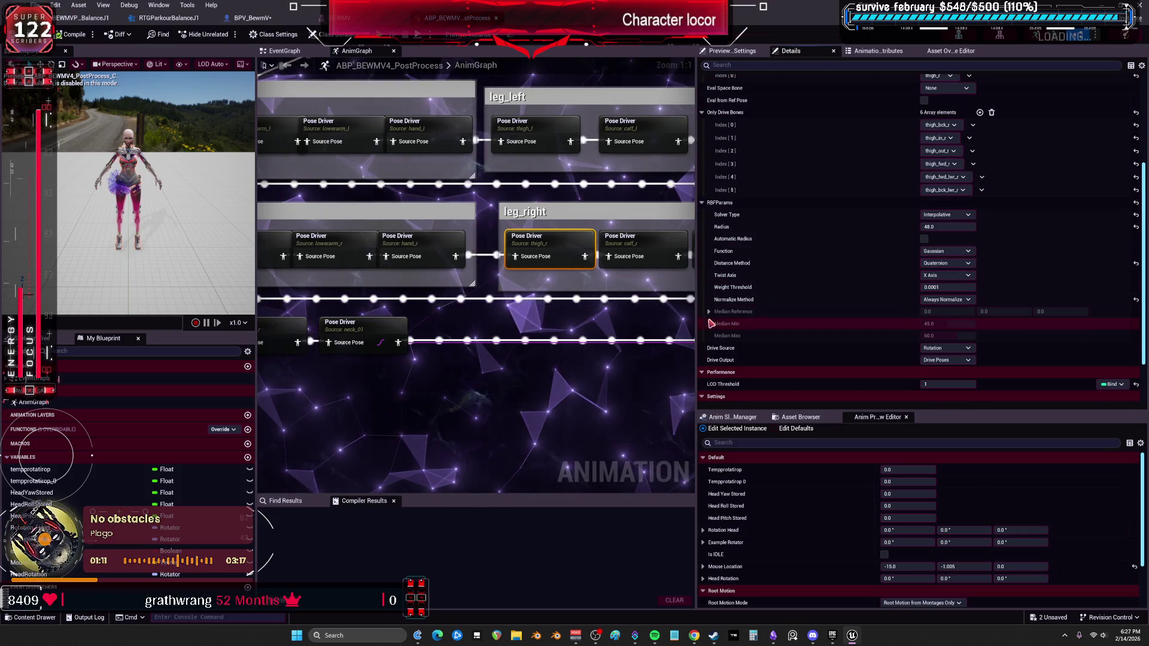
{"action": "scroll", "coordinate": [864, 326], "scroll_direction": "down", "scroll_amount": 3}
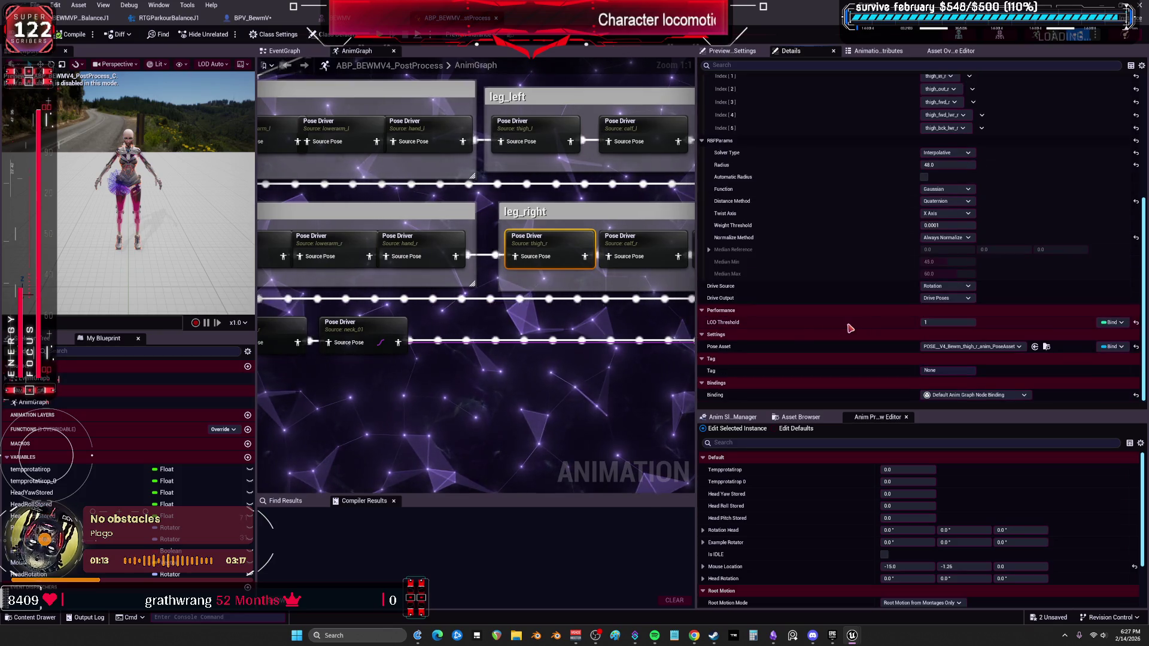
{"action": "right_click", "coordinate": [561, 247]}
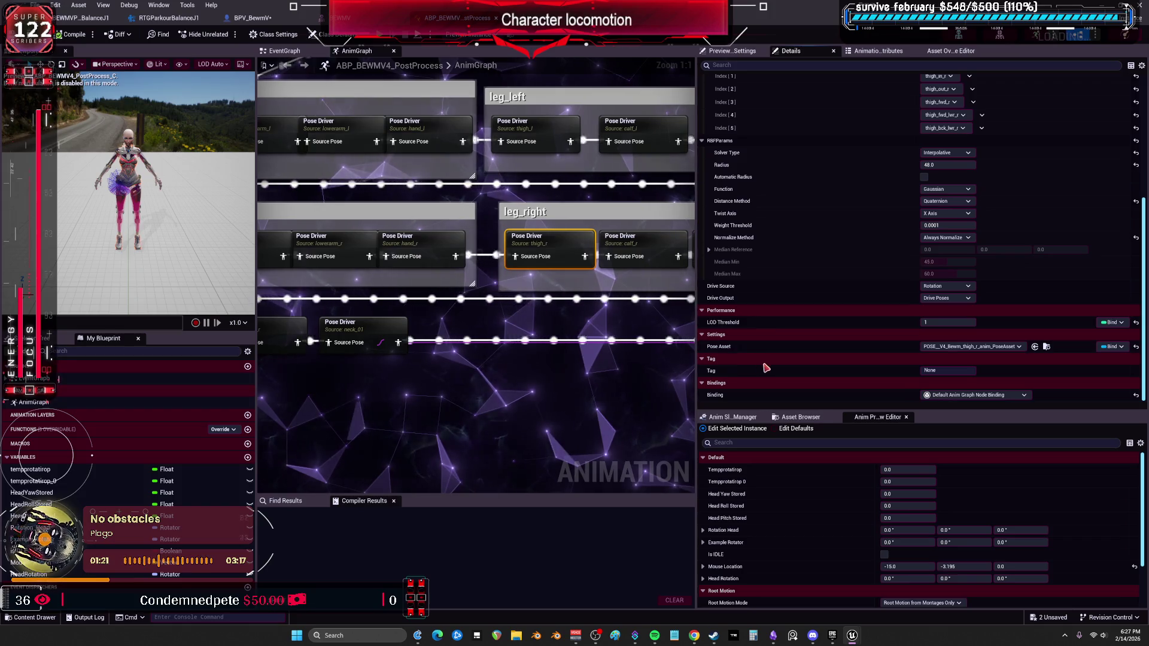
{"action": "scroll", "coordinate": [837, 335], "scroll_direction": "up", "scroll_amount": 4}
{"action": "scroll", "coordinate": [841, 332], "scroll_direction": "up", "scroll_amount": 7}
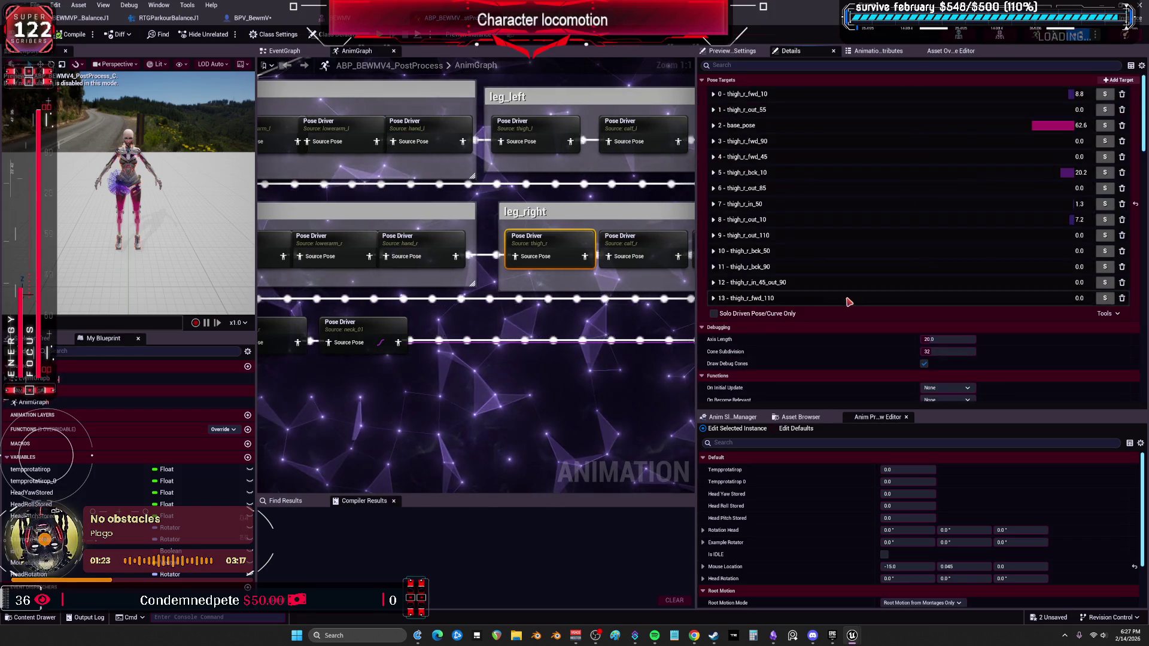